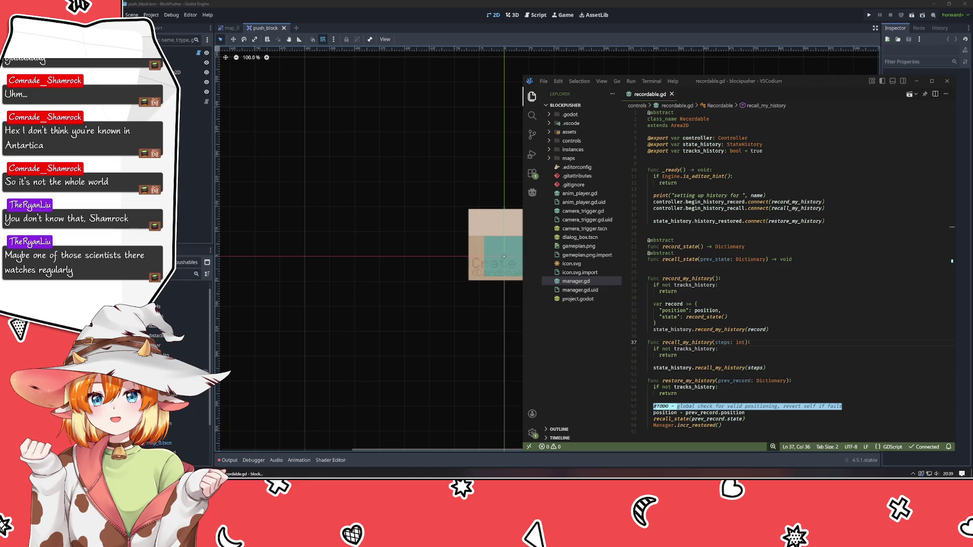
# Move the VSCodium script window aside and bring Godot's push_block scene with the Crate forward
pyautogui.moveTo(714, 84)
pyautogui.mouseDown()
pyautogui.moveTo(735, 10)
pyautogui.moveTo(774, 52)
pyautogui.moveTo(693, 73)
pyautogui.mouseUp()
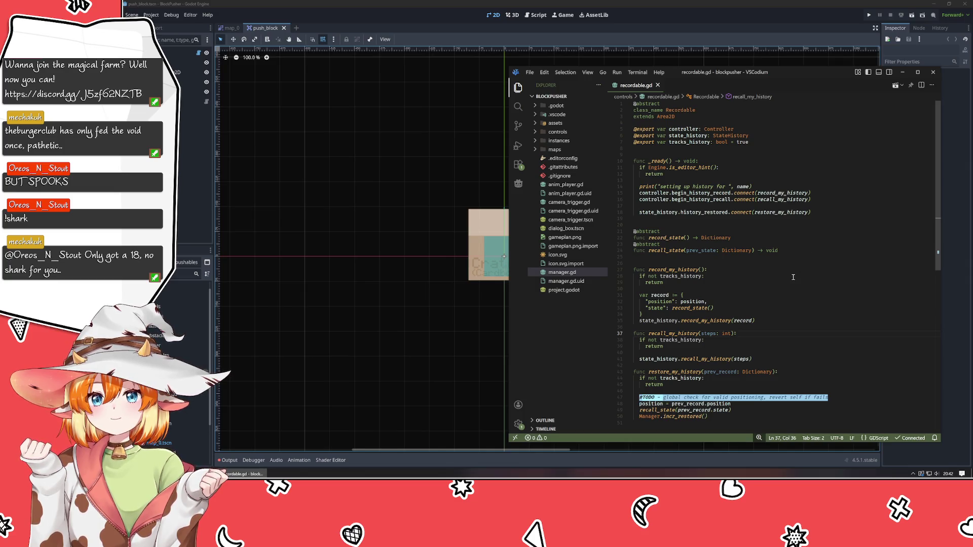
pyautogui.click(760, 288)
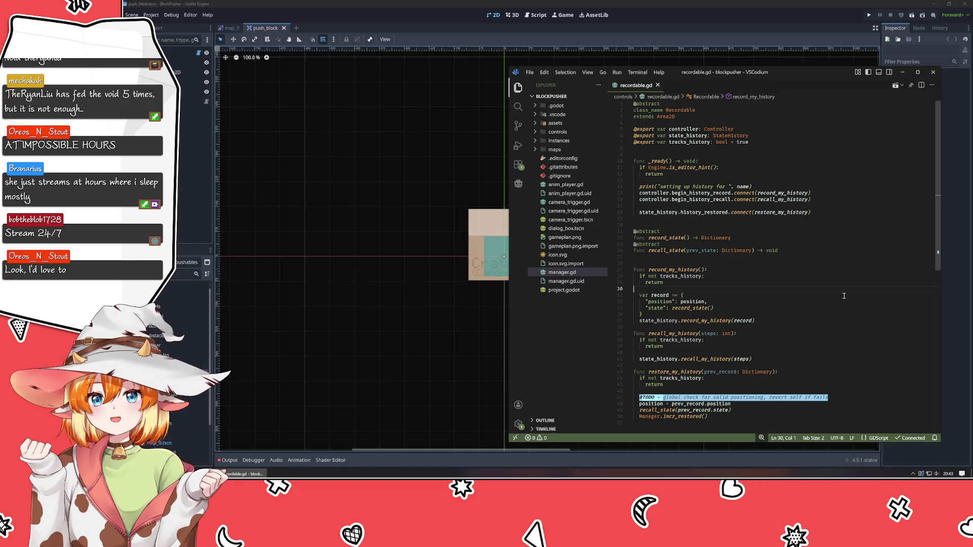
pyautogui.click(760, 294)
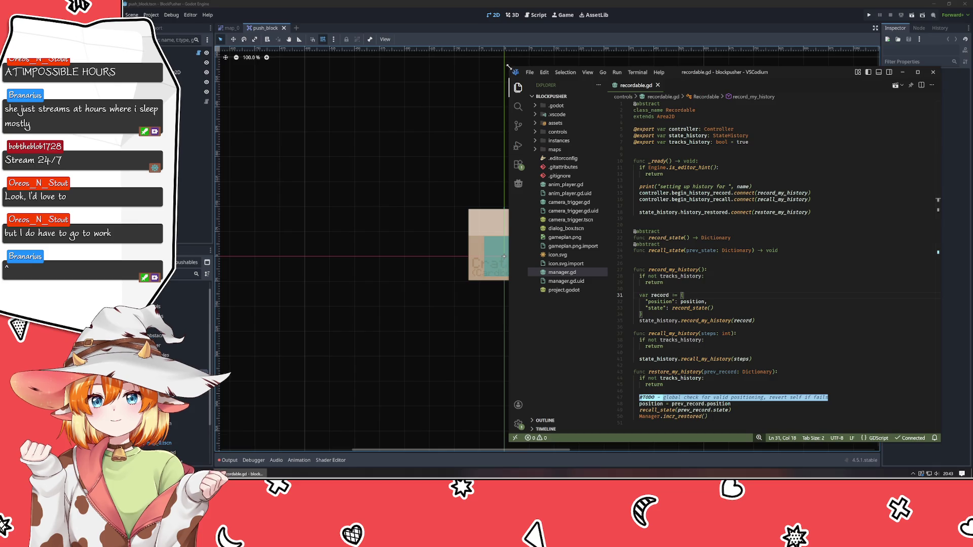
pyautogui.moveTo(510, 68); pyautogui.dragTo(490, 59)
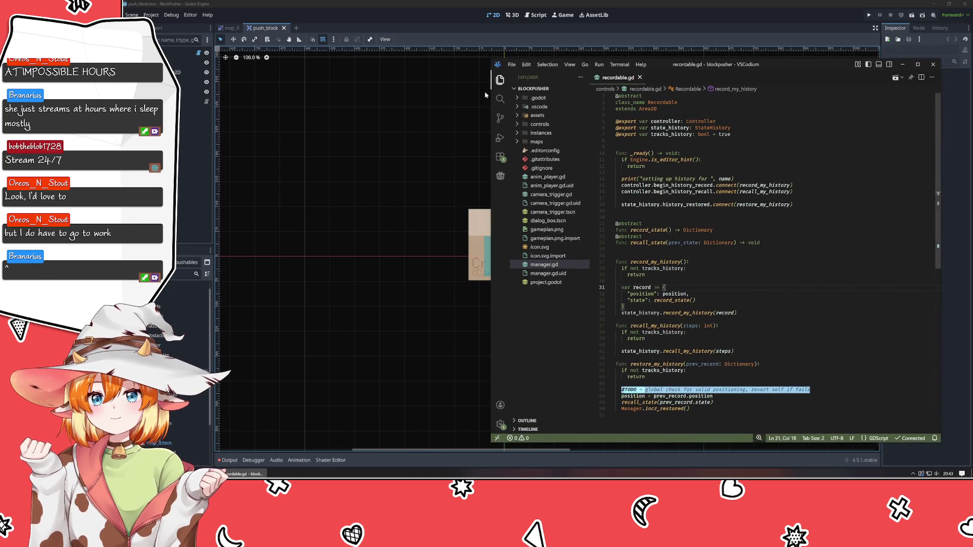
pyautogui.click(297, 180)
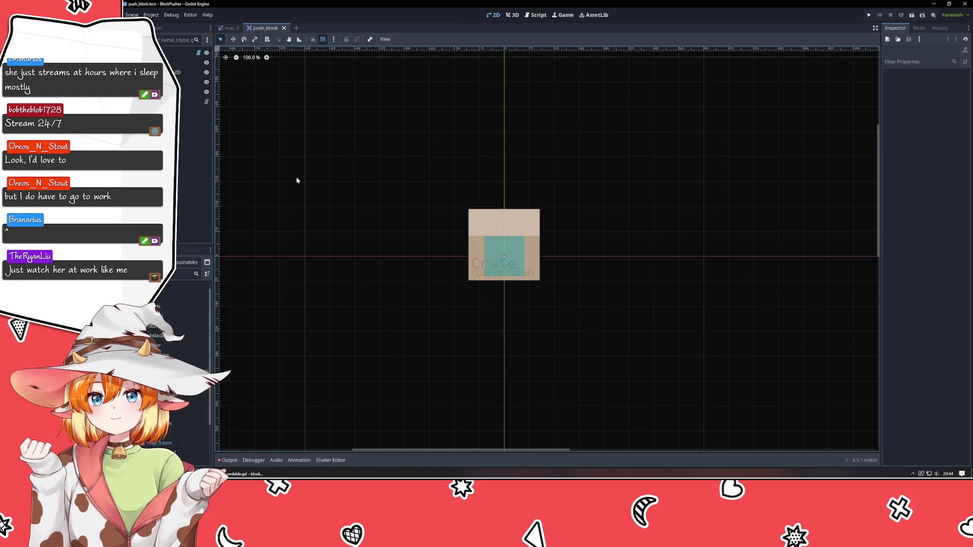
pyautogui.click(224, 28)
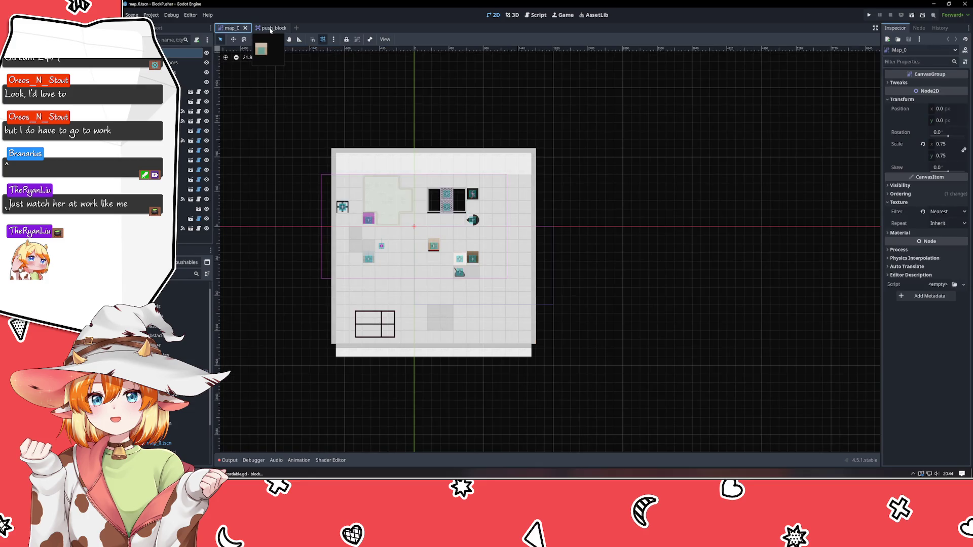
pyautogui.scroll(4, 293, 225)
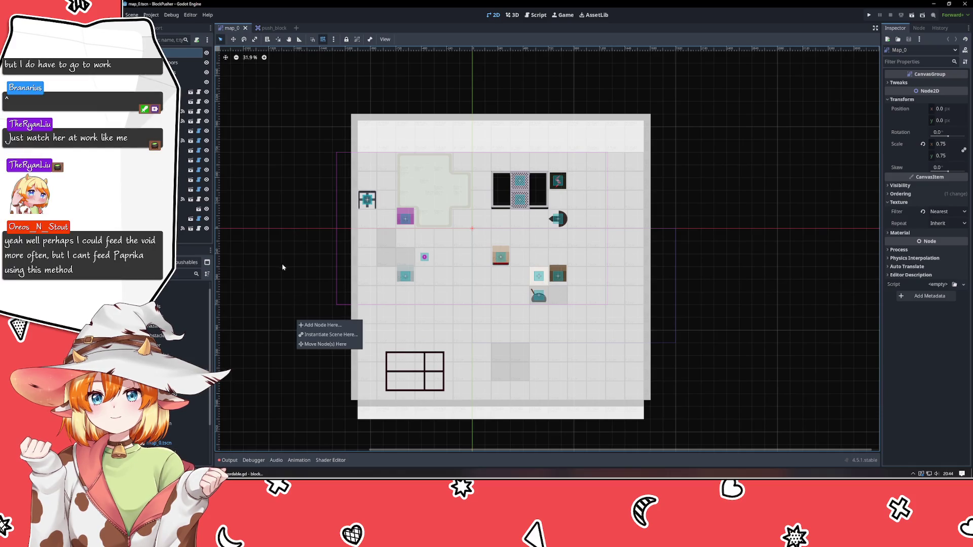
pyautogui.moveTo(284, 329); pyautogui.dragTo(280, 289)
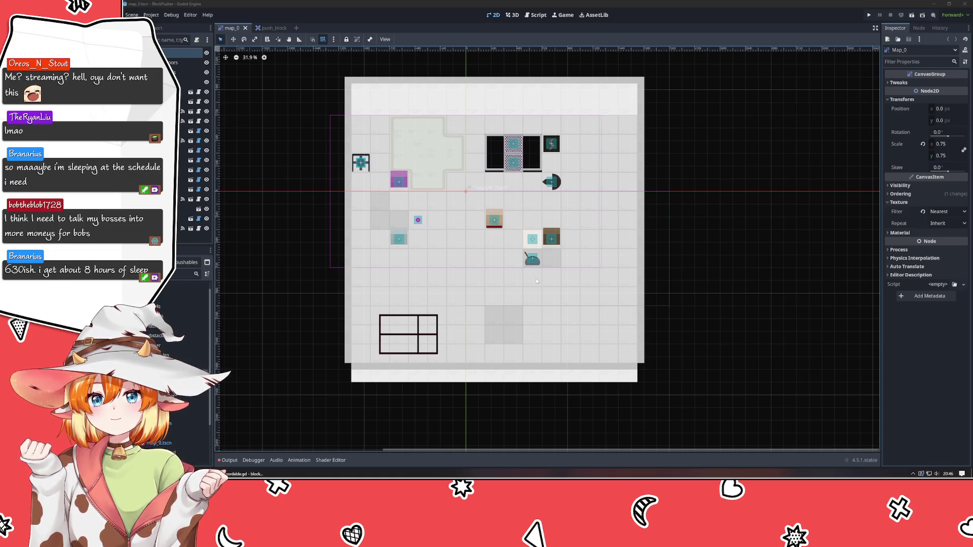
pyautogui.click(299, 357)
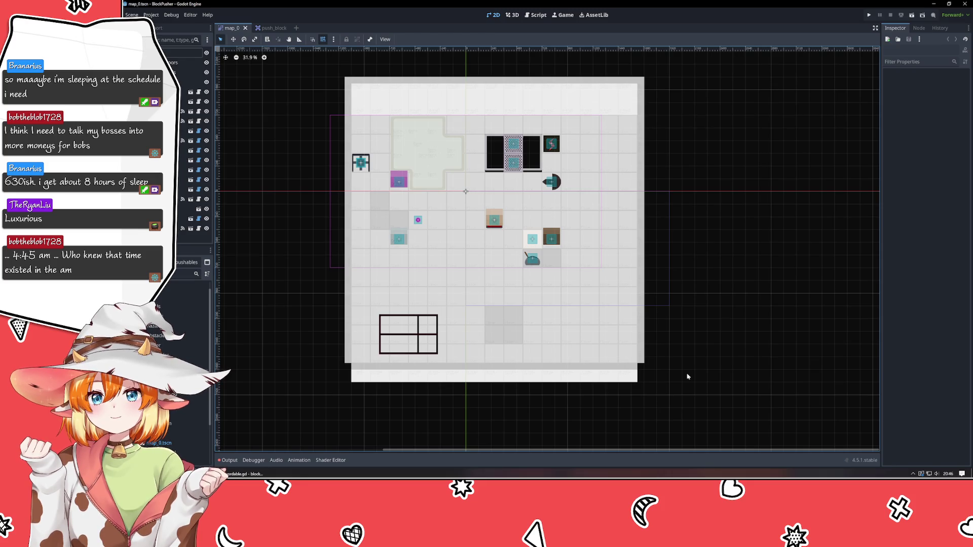
pyautogui.moveTo(705, 237)
pyautogui.mouseDown()
pyautogui.moveTo(697, 339)
pyautogui.moveTo(683, 231)
pyautogui.moveTo(701, 229)
pyautogui.mouseUp()
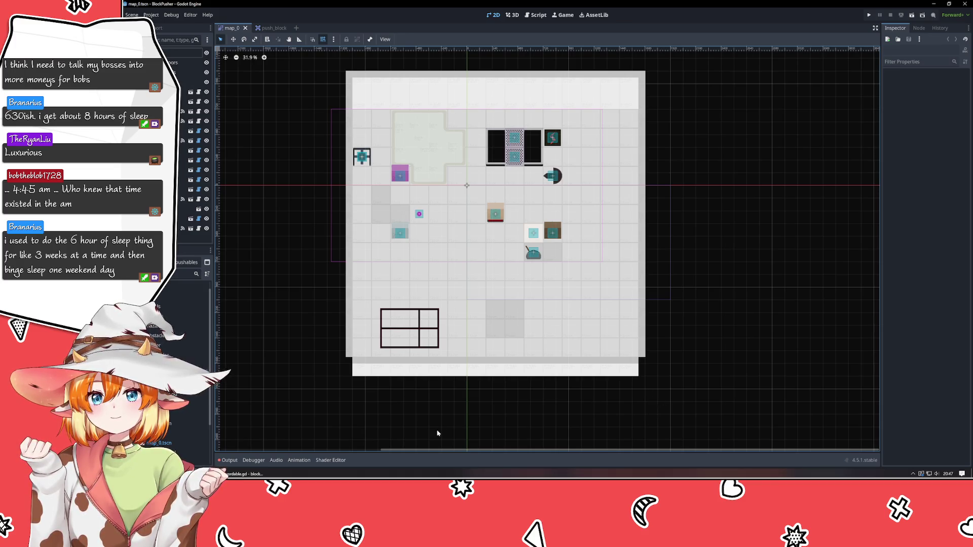
pyautogui.scroll(2, 438, 433)
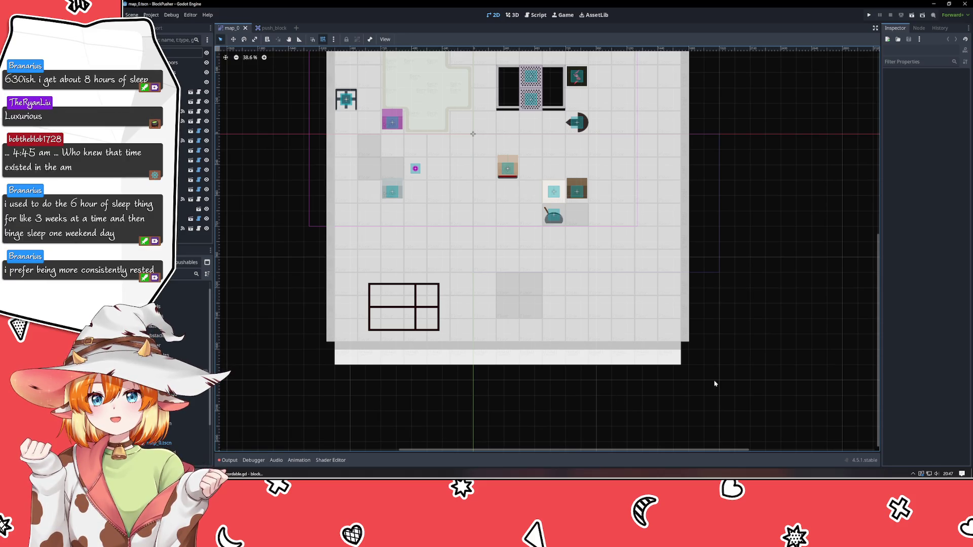
pyautogui.rightClick(734, 239)
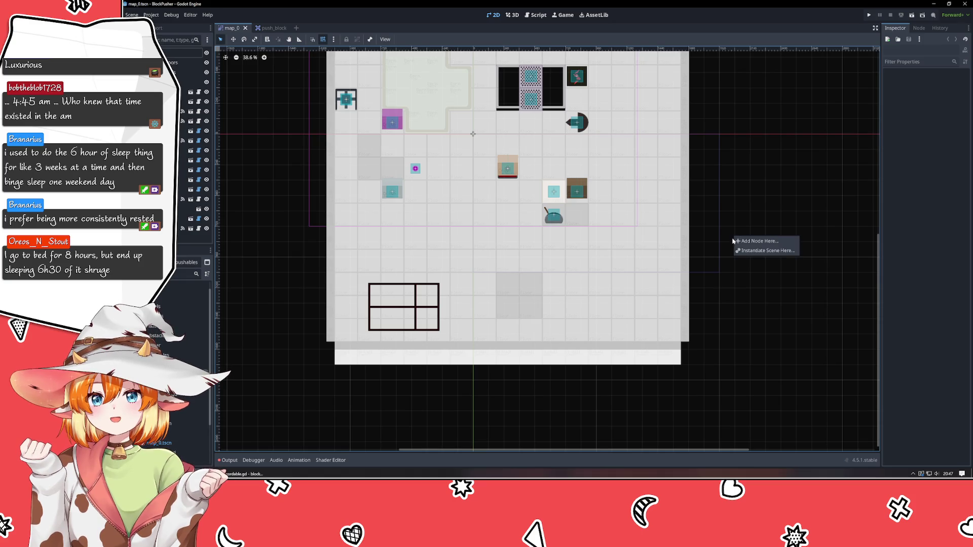
pyautogui.moveTo(733, 228); pyautogui.dragTo(720, 298)
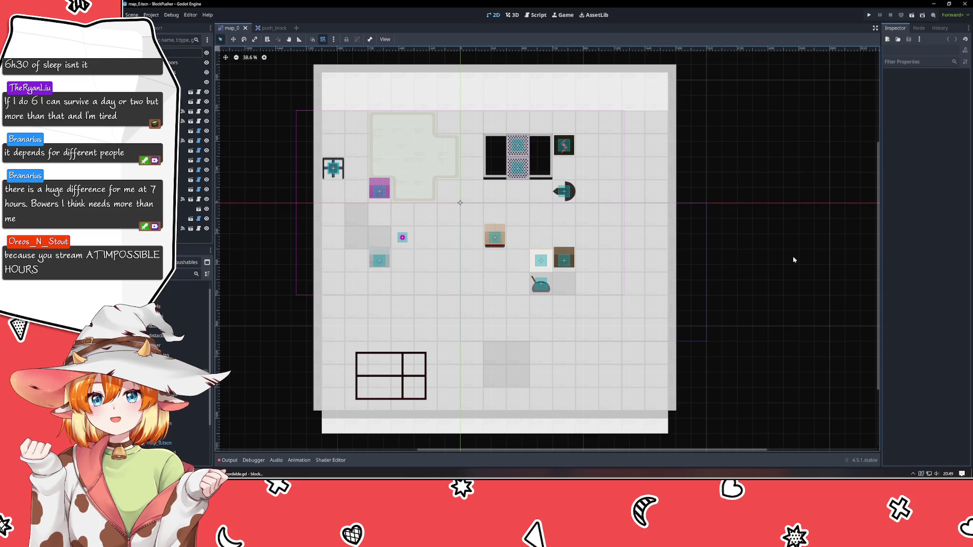
pyautogui.moveTo(792, 251)
pyautogui.mouseDown()
pyautogui.moveTo(785, 269)
pyautogui.moveTo(795, 324)
pyautogui.mouseUp()
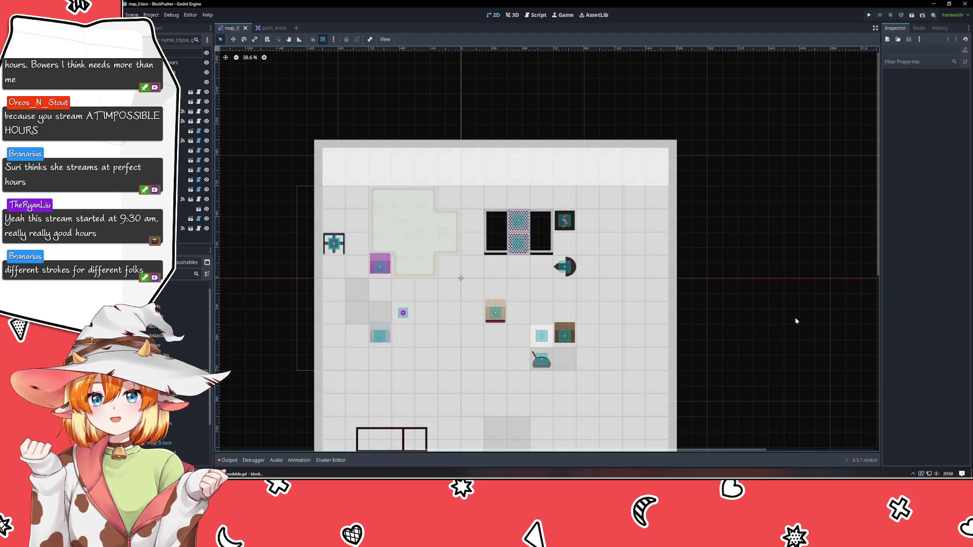
pyautogui.moveTo(823, 336); pyautogui.dragTo(806, 253)
pyautogui.scroll(-1, 805, 253)
pyautogui.rightClick(806, 253)
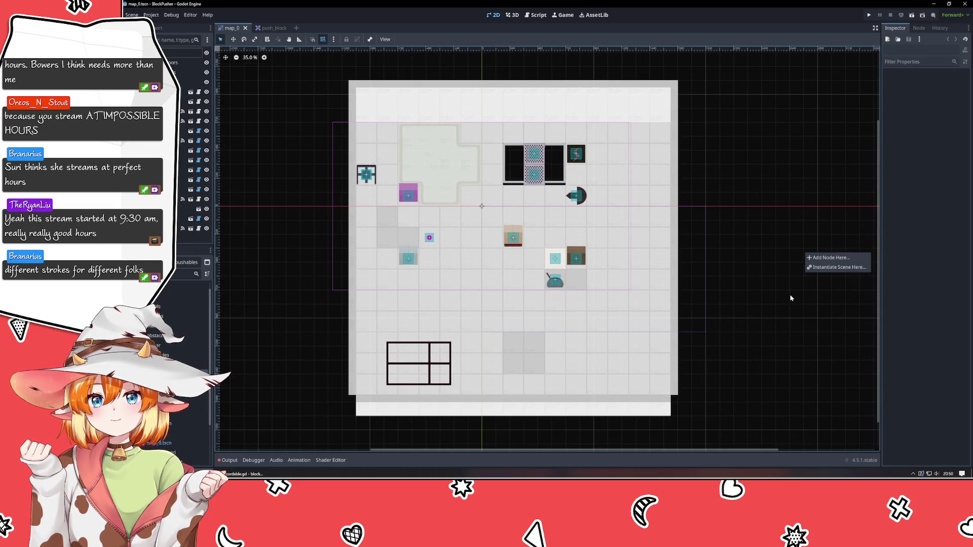
pyautogui.click(767, 306)
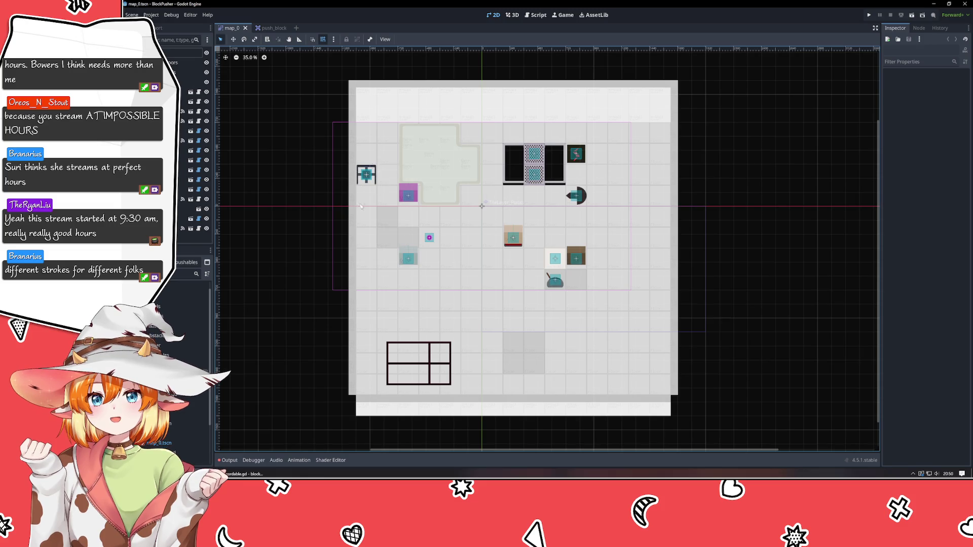
pyautogui.scroll(2, 366, 173)
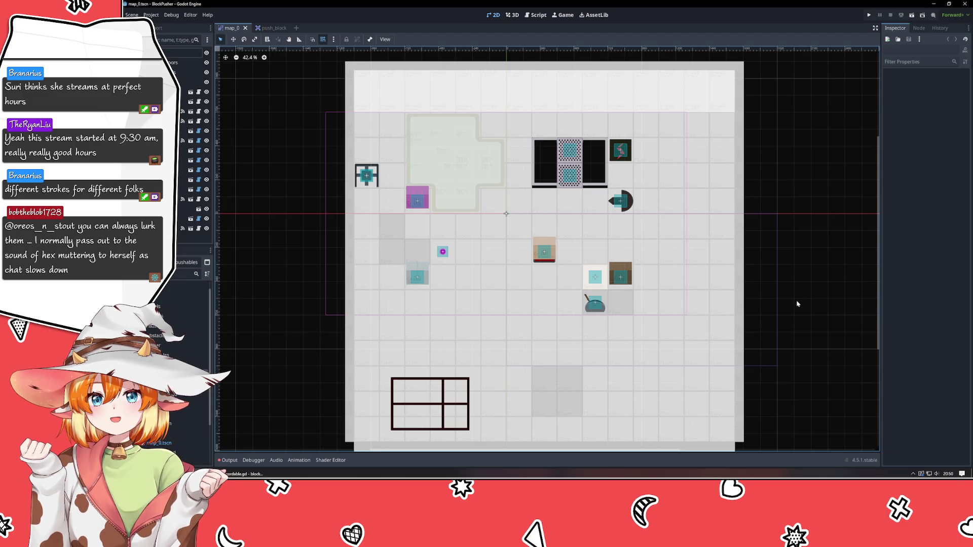
pyautogui.rightClick(794, 384)
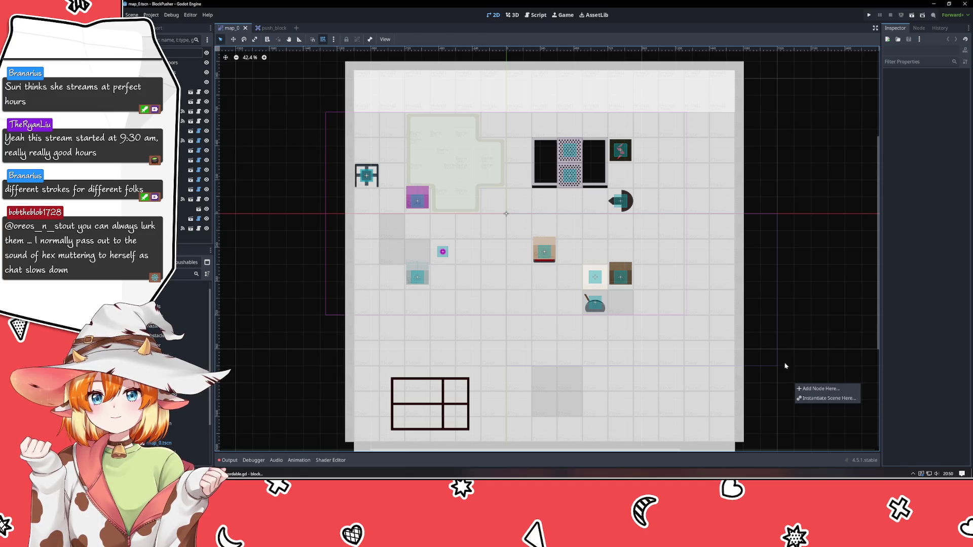
pyautogui.click(792, 324)
pyautogui.moveTo(807, 358); pyautogui.dragTo(779, 269)
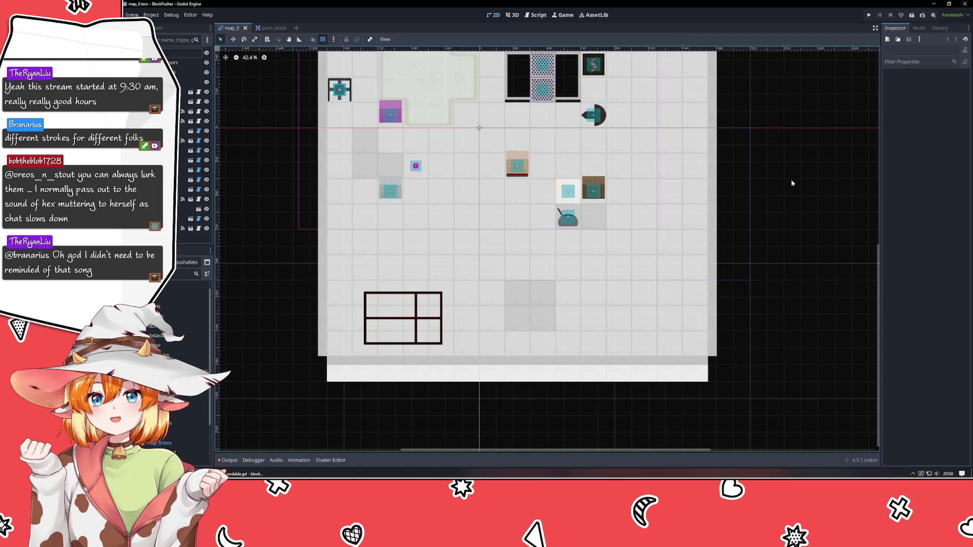
pyautogui.moveTo(792, 183); pyautogui.dragTo(787, 287)
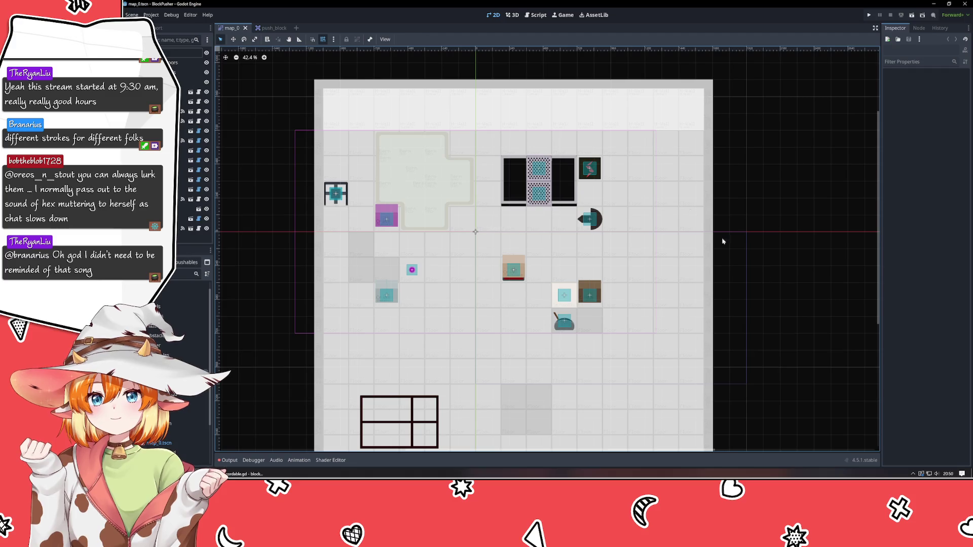
pyautogui.scroll(6, 550, 202)
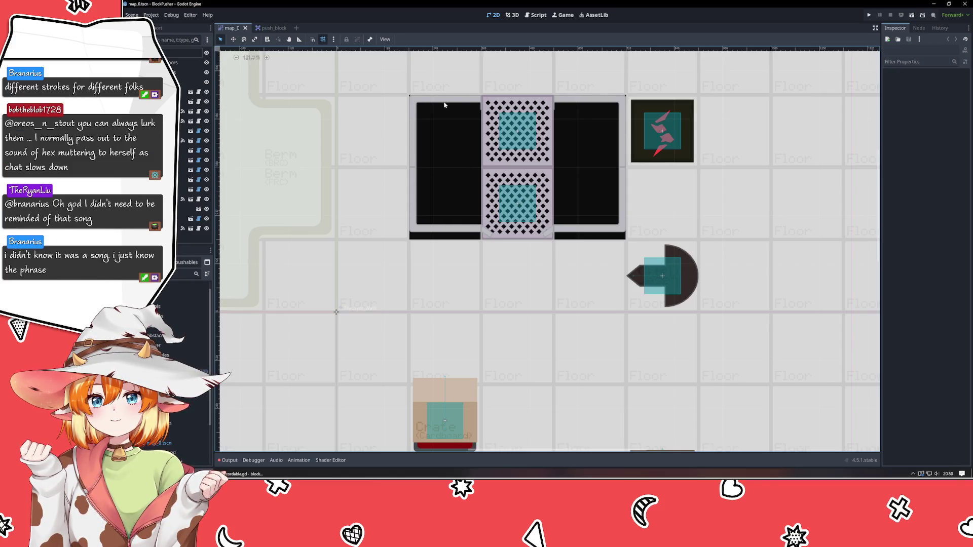
# Zoom out over map_0 and drag the PressurePad onto the tile right of the crate
pyautogui.scroll(-4, 444, 105)
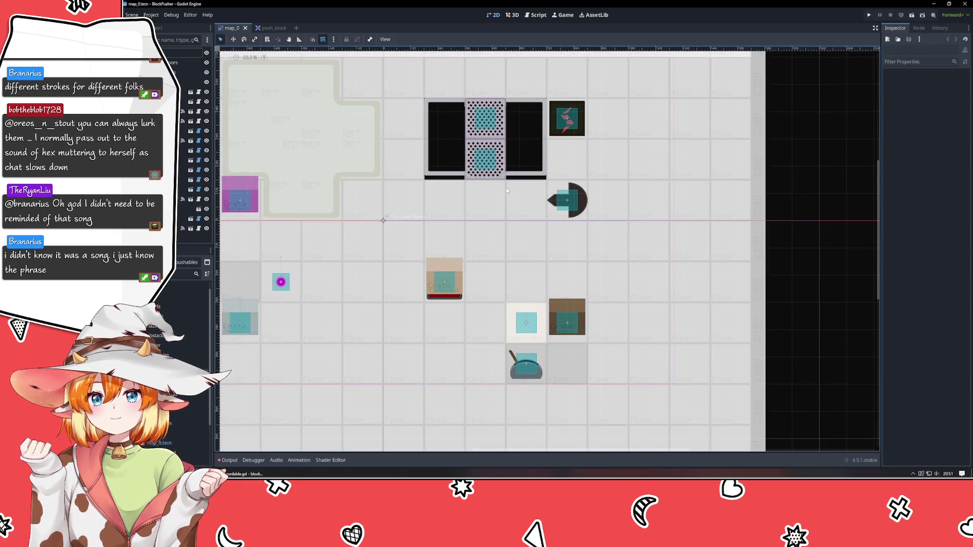
pyautogui.scroll(-2, 497, 194)
pyautogui.moveTo(640, 259)
pyautogui.mouseDown()
pyautogui.moveTo(659, 243)
pyautogui.moveTo(680, 188)
pyautogui.mouseUp()
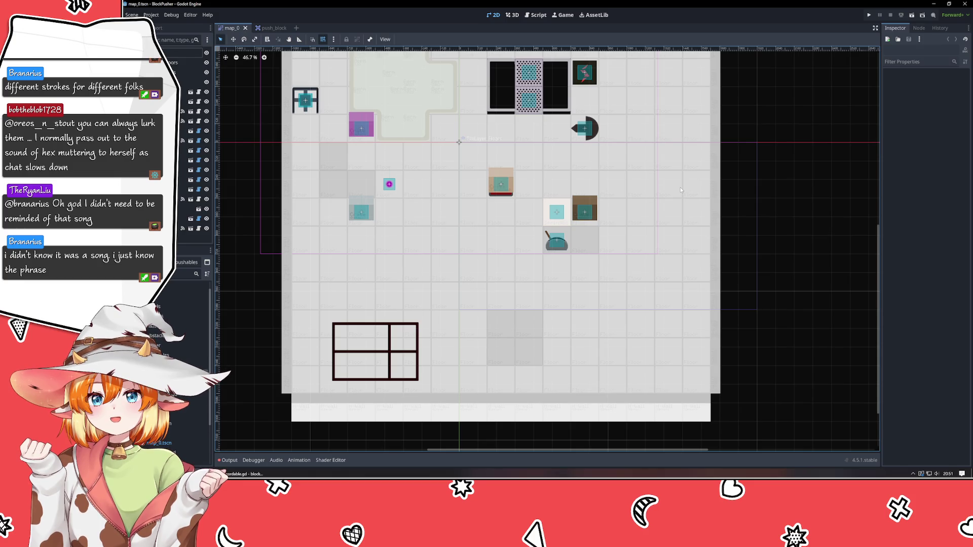
pyautogui.rightClick(781, 155)
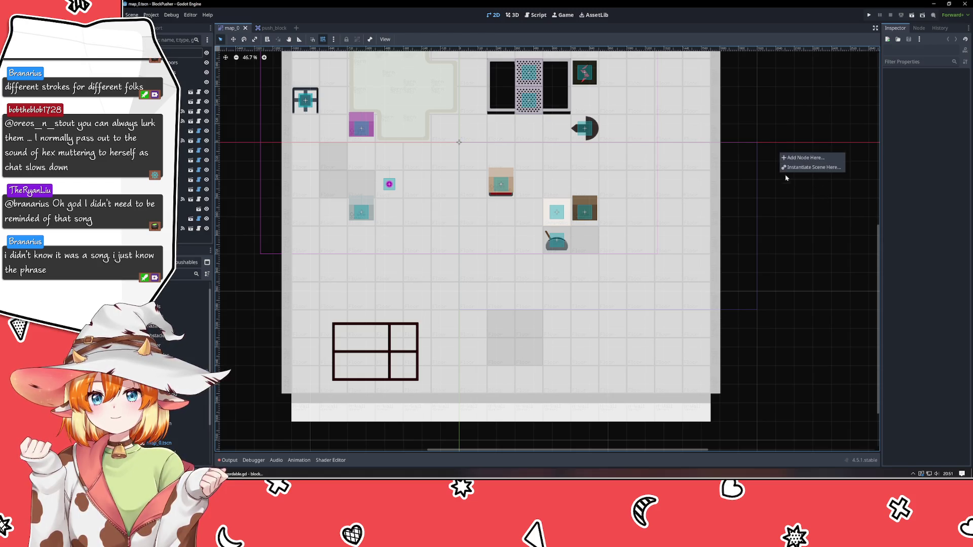
pyautogui.click(786, 276)
pyautogui.scroll(2, 765, 258)
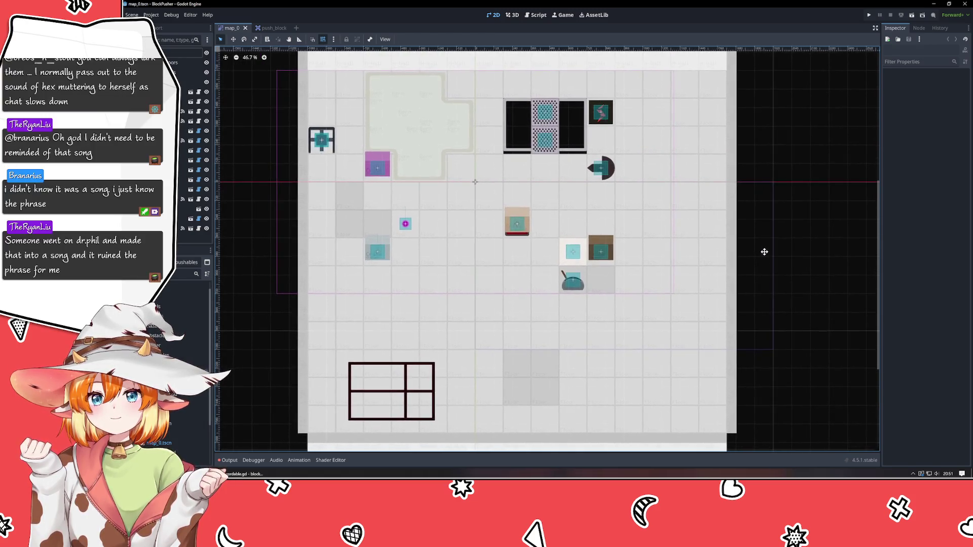
pyautogui.moveTo(520, 229)
pyautogui.mouseDown()
pyautogui.moveTo(550, 222)
pyautogui.moveTo(515, 222)
pyautogui.mouseUp()
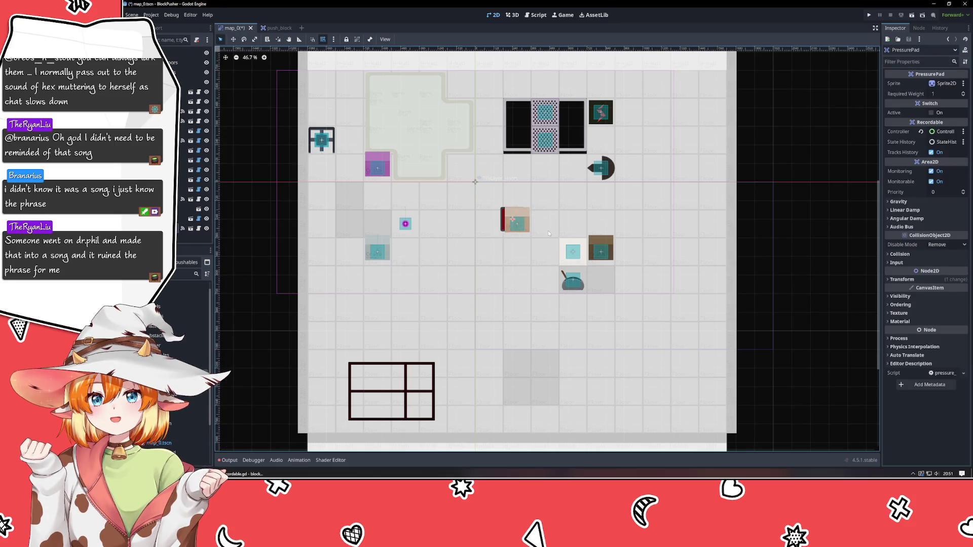
# Undo the pad move, inspect the lever and pad, and undo a trial pad duplicate
pyautogui.hotkey('ctrl', 'z')
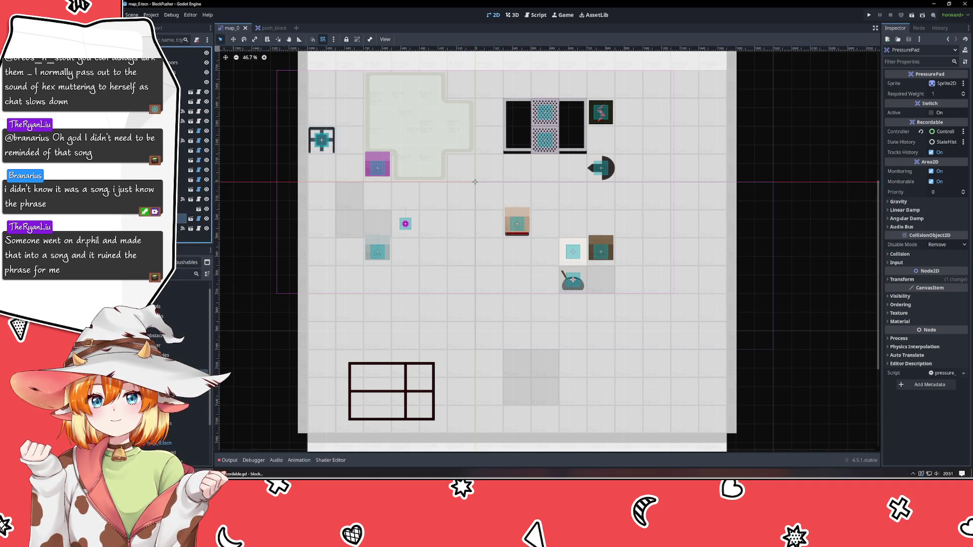
pyautogui.click(183, 218)
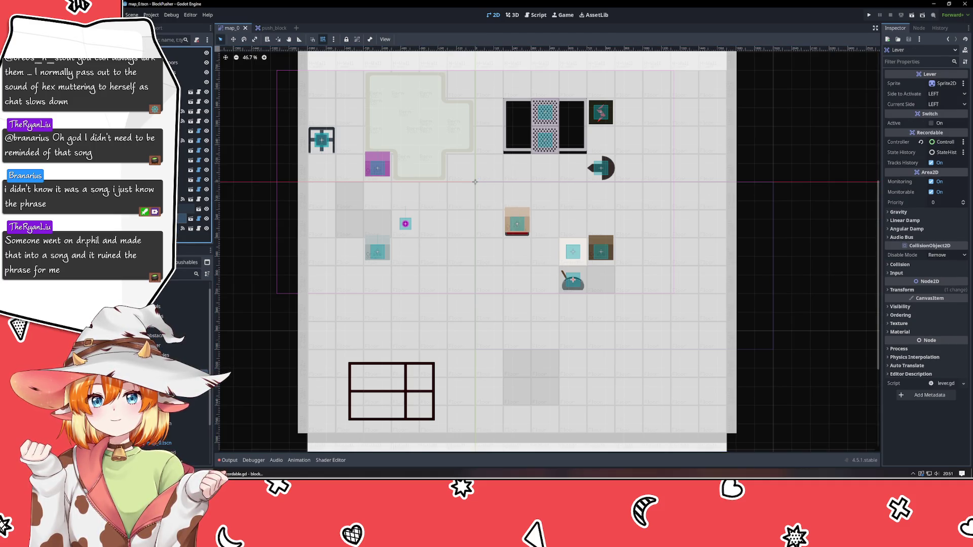
pyautogui.click(517, 227)
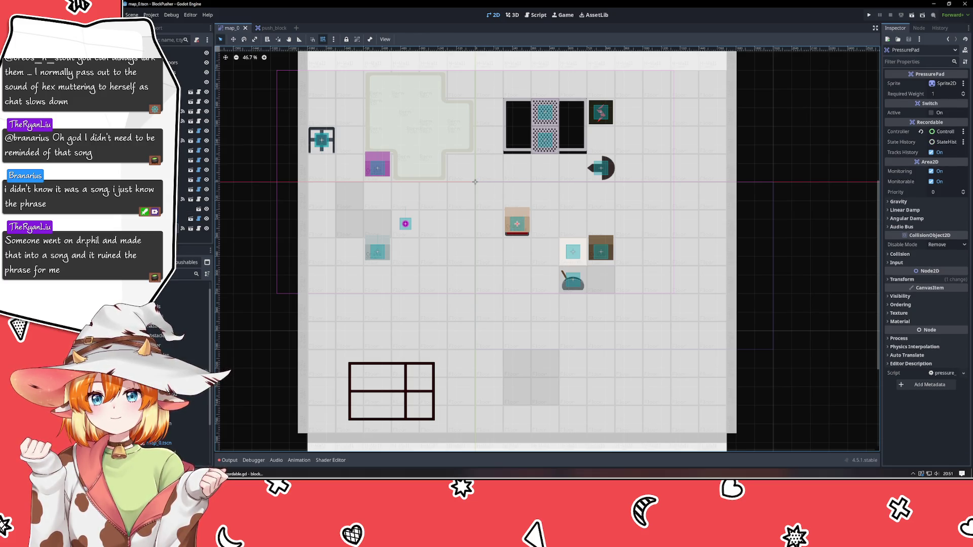
pyautogui.click(183, 151)
pyautogui.hotkey('ctrl', 'd')
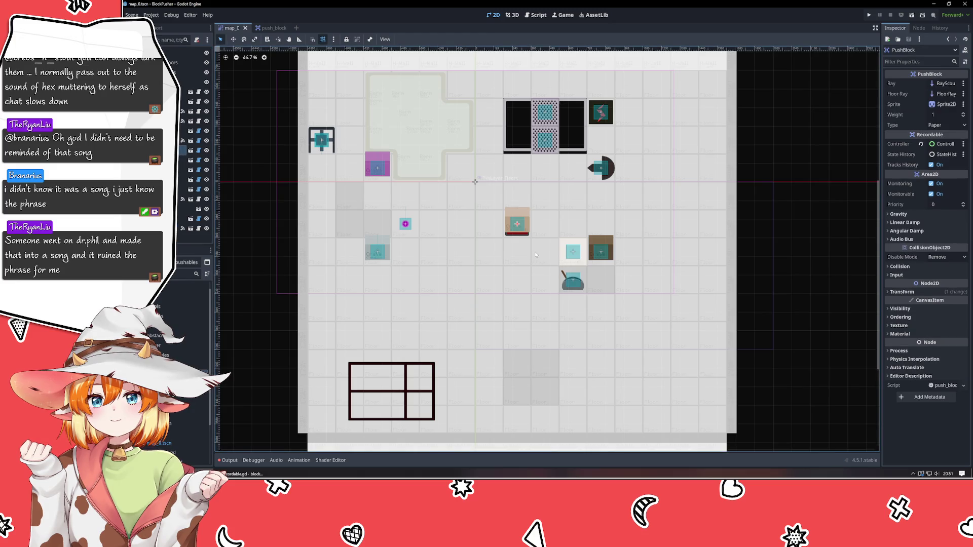
pyautogui.moveTo(517, 223)
pyautogui.mouseDown()
pyautogui.moveTo(478, 212)
pyautogui.moveTo(480, 233)
pyautogui.moveTo(522, 253)
pyautogui.mouseUp()
pyautogui.hotkey('ctrl', 'z')
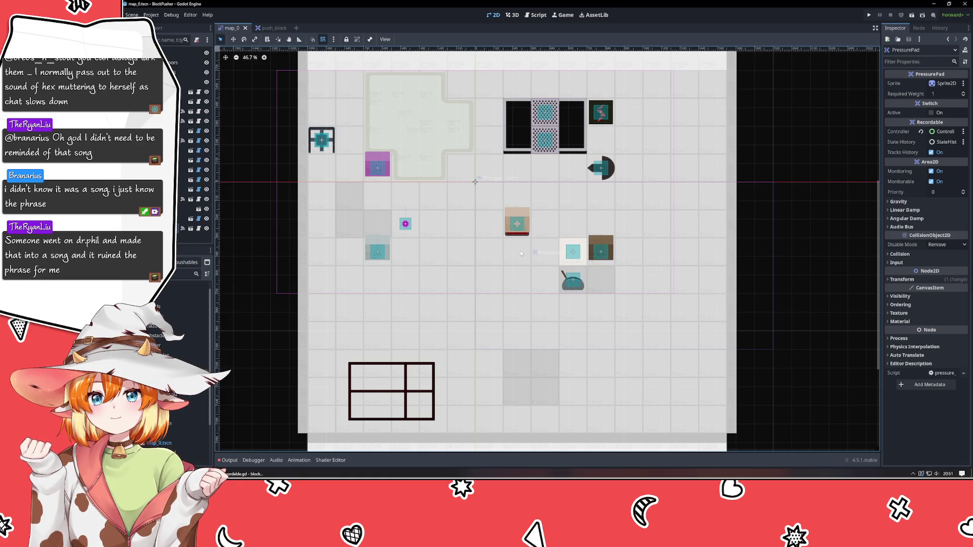
# Open Configure Snap, showing a 120 px grid step, primary lines every 8, 15° rotation
pyautogui.scroll(-2, 475, 243)
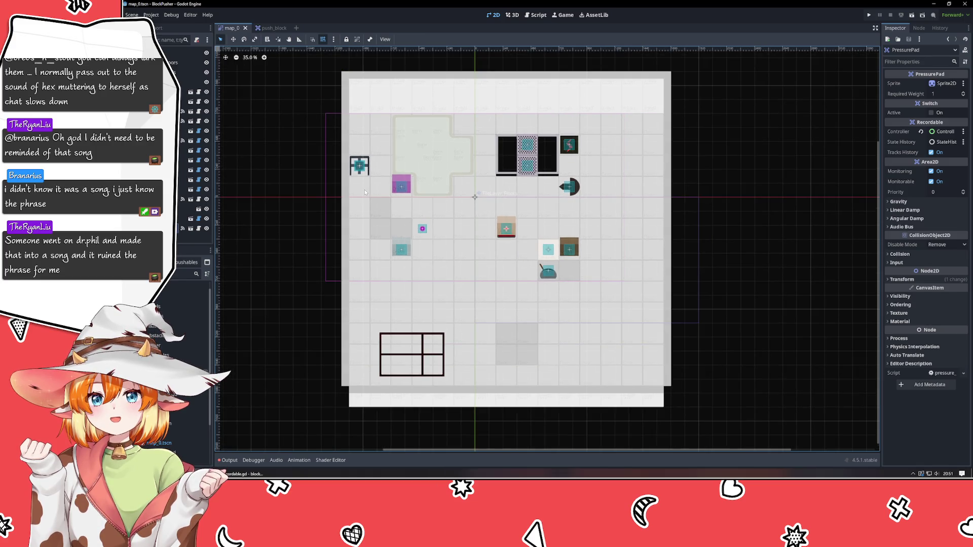
pyautogui.scroll(8, 474, 186)
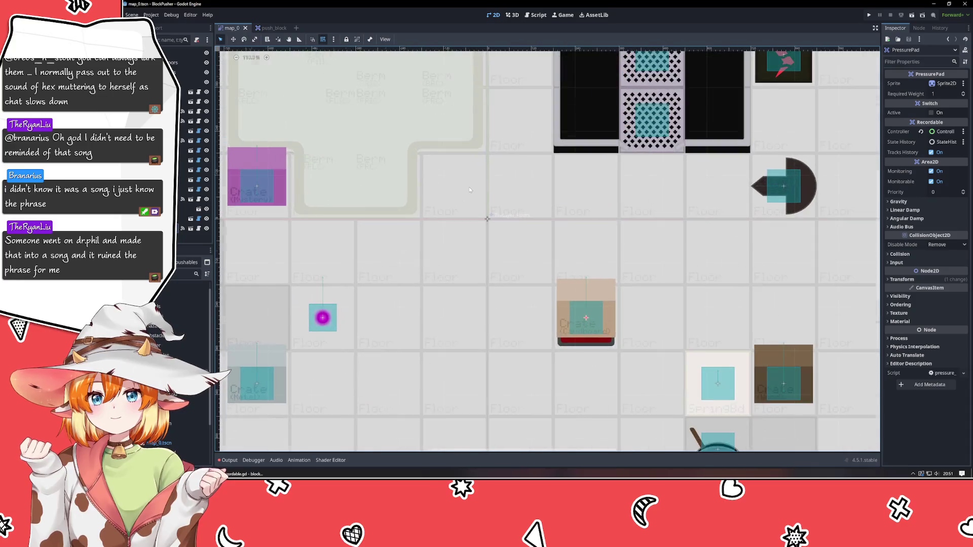
pyautogui.click(334, 39)
pyautogui.click(347, 101)
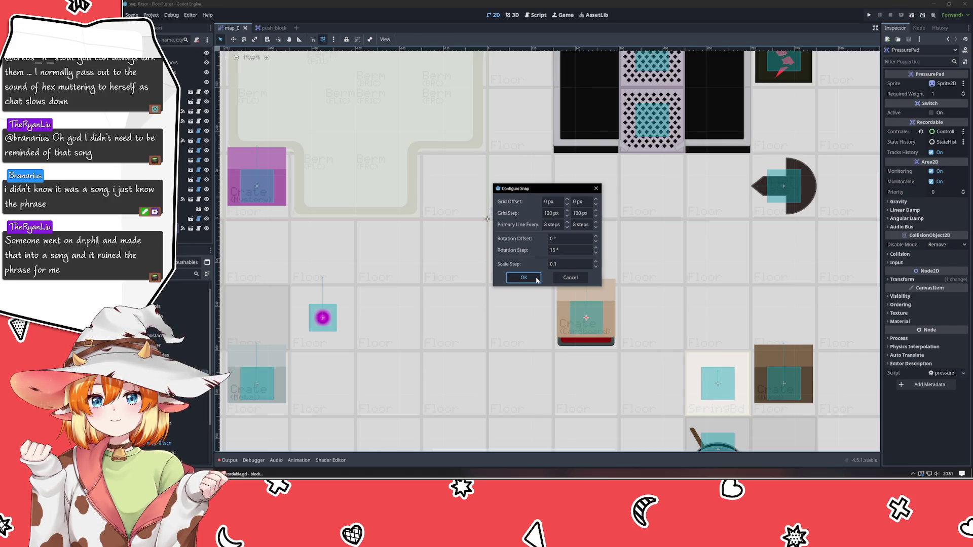
# Accept the snap settings with OK and dismiss the canvas add-node menu
pyautogui.click(537, 279)
pyautogui.rightClick(628, 348)
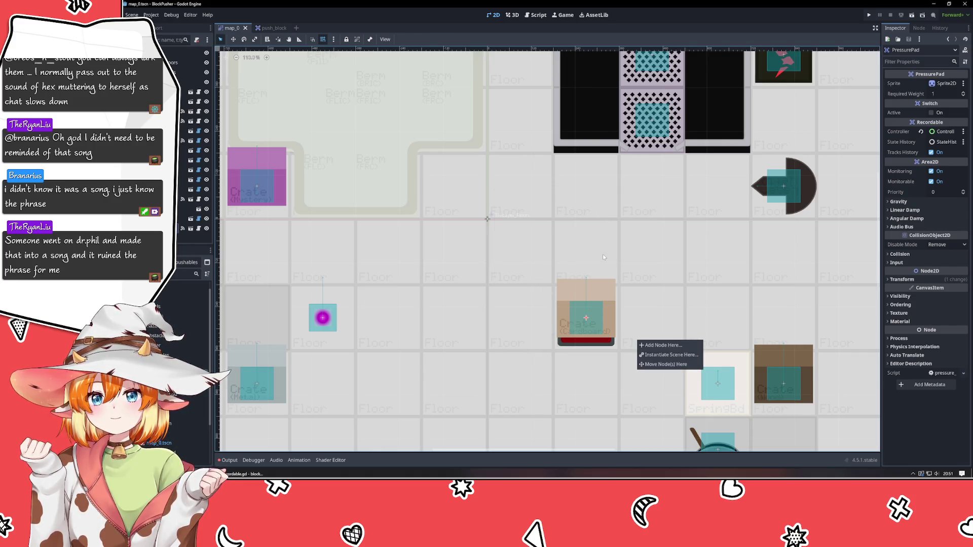
pyautogui.press('Escape')
pyautogui.scroll(3, 546, 309)
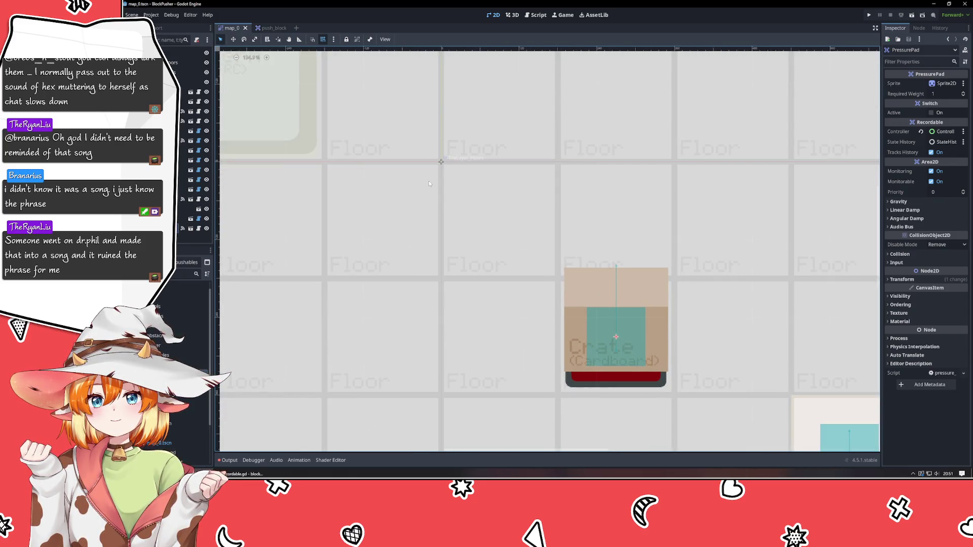
# Inspect the Controller and PushBlock nodes, then zoom out to the full level map
pyautogui.click(441, 163)
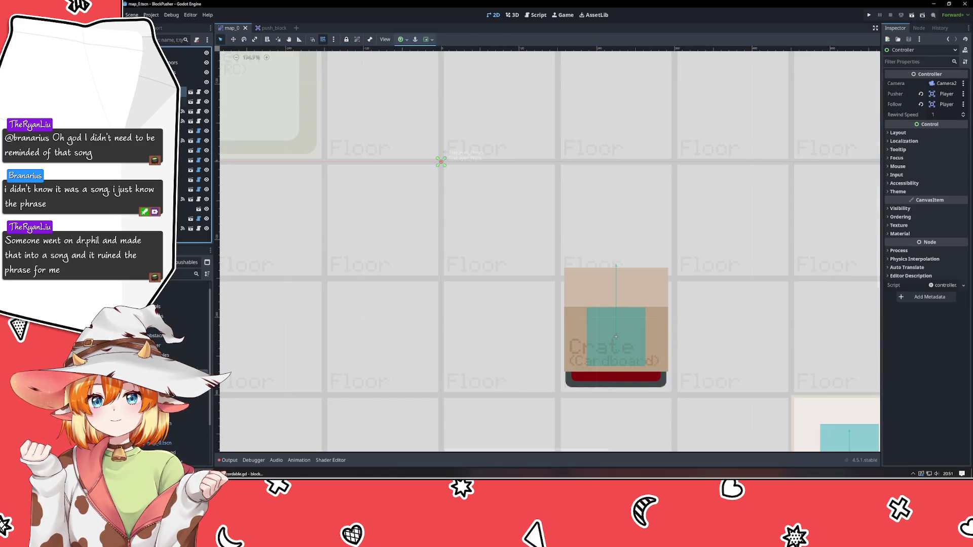
pyautogui.click(172, 101)
pyautogui.click(172, 150)
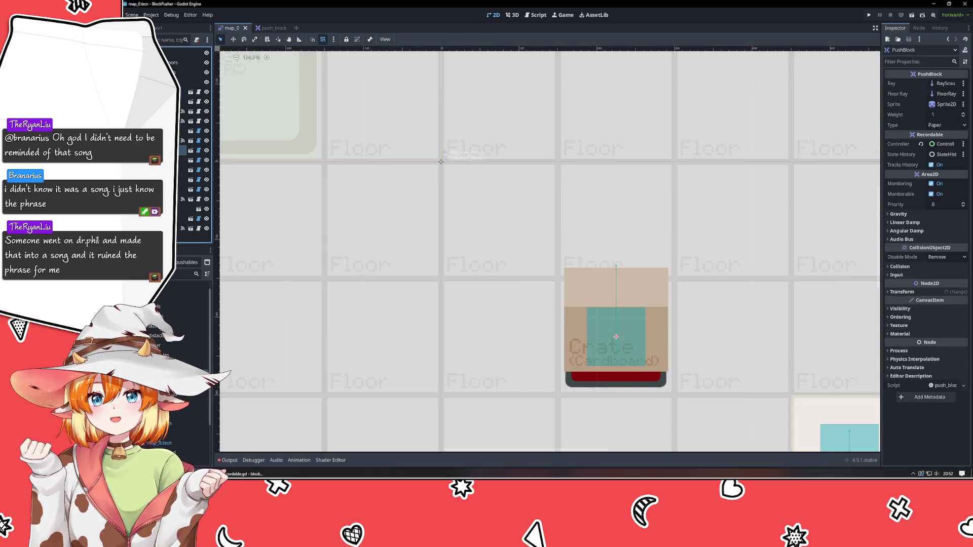
pyautogui.scroll(-2, 586, 332)
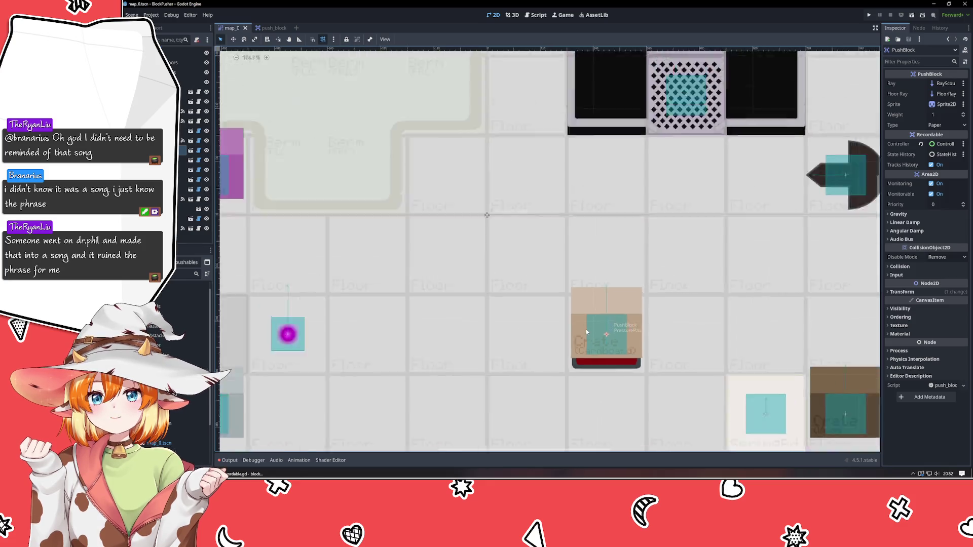
pyautogui.scroll(-3, 586, 331)
pyautogui.scroll(3, 329, 327)
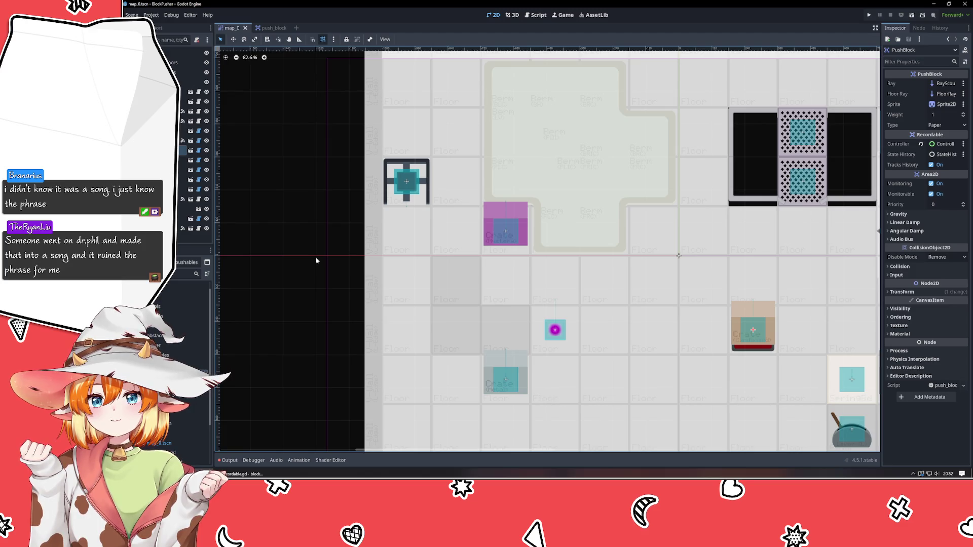
# Instance push_block.tscn from the FileSystem onto the floor below and right of the pink orb
pyautogui.scroll(-3, 315, 261)
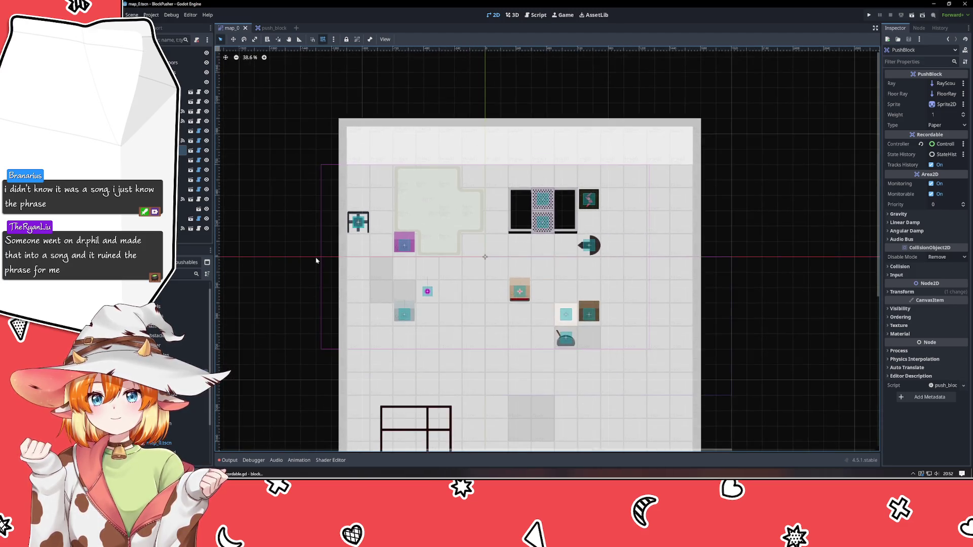
pyautogui.scroll(3, 317, 260)
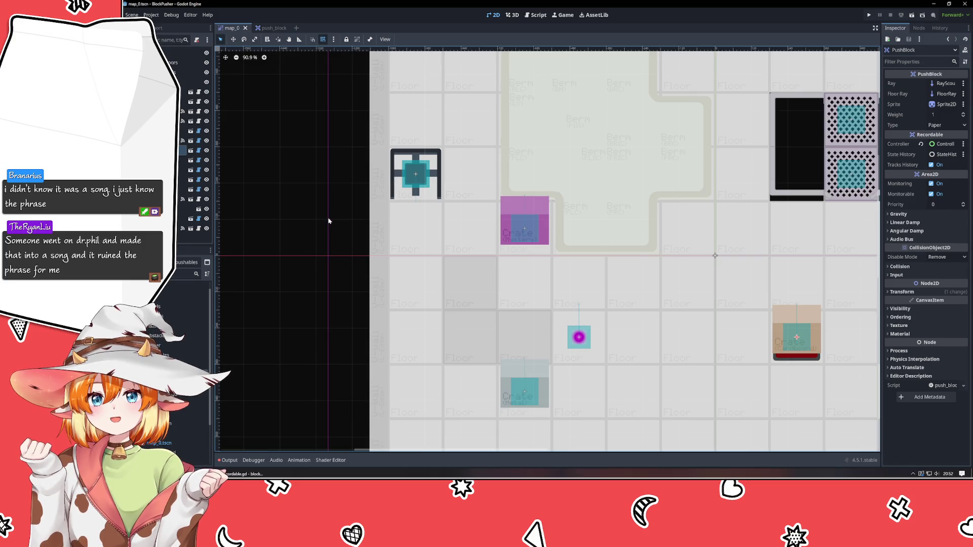
pyautogui.scroll(-3, 278, 243)
pyautogui.scroll(-1, 278, 243)
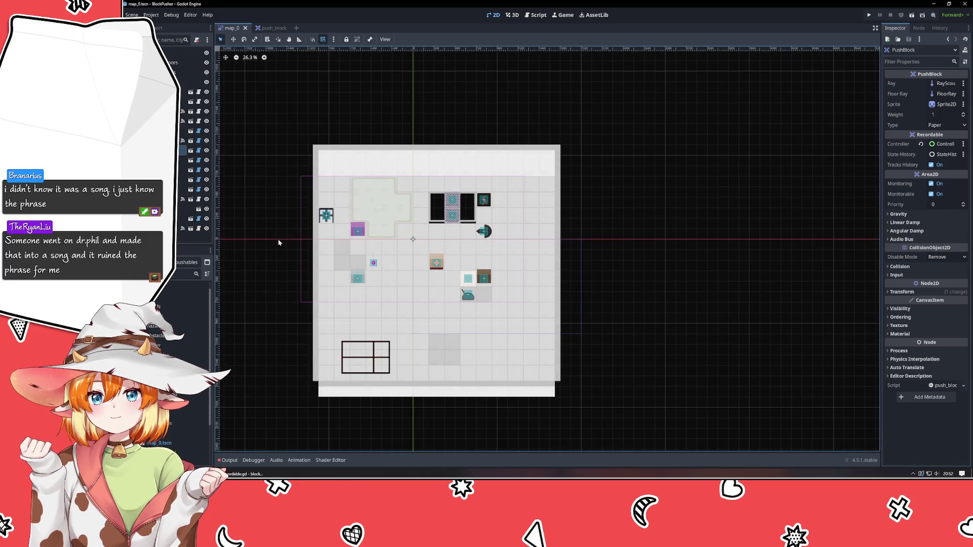
pyautogui.scroll(1, 278, 243)
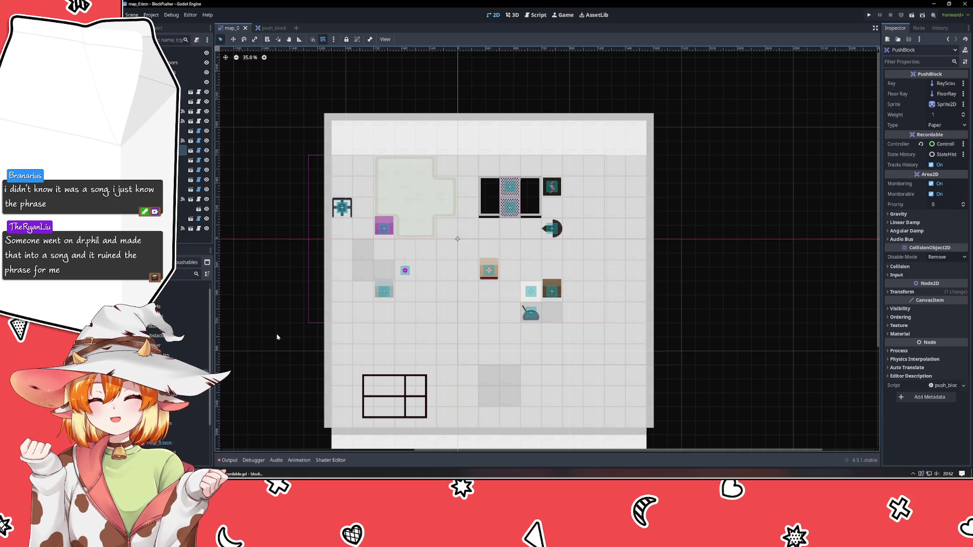
pyautogui.moveTo(279, 337)
pyautogui.mouseDown()
pyautogui.moveTo(256, 265)
pyautogui.moveTo(256, 286)
pyautogui.moveTo(290, 319)
pyautogui.moveTo(462, 258)
pyautogui.moveTo(478, 262)
pyautogui.moveTo(442, 267)
pyautogui.moveTo(427, 256)
pyautogui.mouseUp()
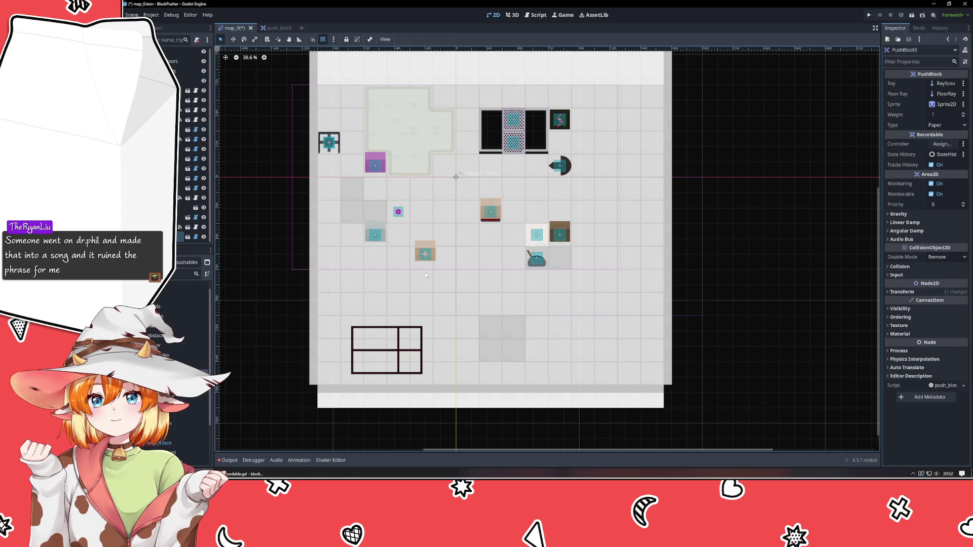
# Delete PushBlock5 and reset the Map_0 root's scale from 0.75 to 1
pyautogui.press('Delete')
pyautogui.click(535, 247)
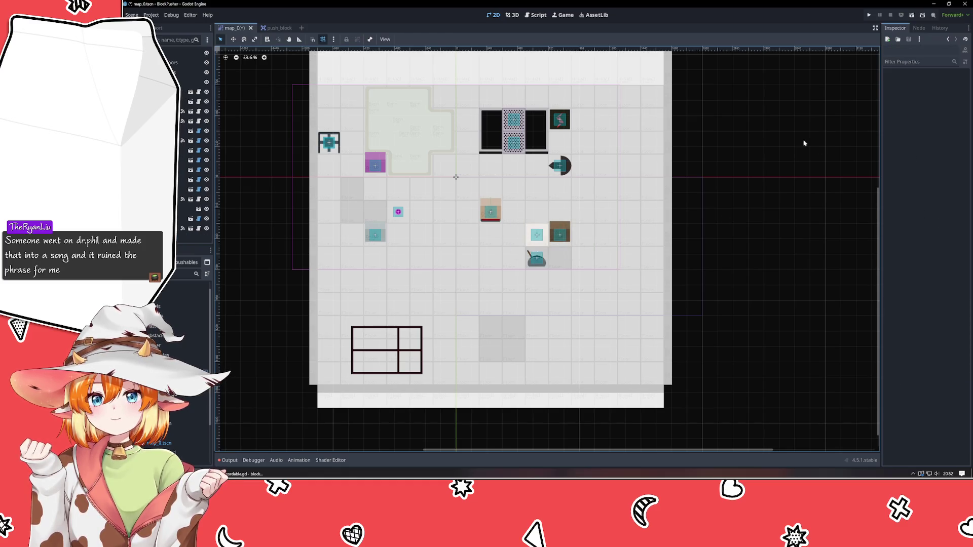
pyautogui.click(185, 53)
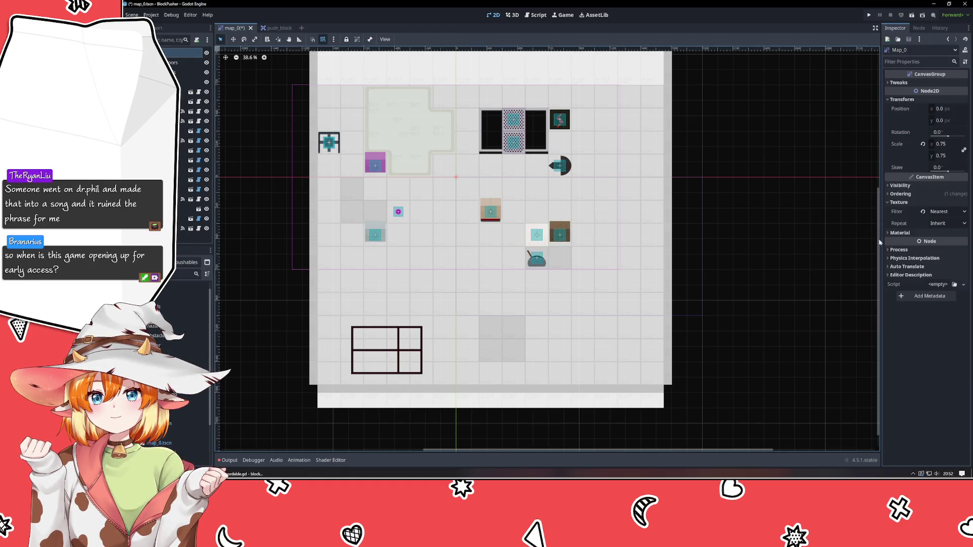
pyautogui.click(909, 194)
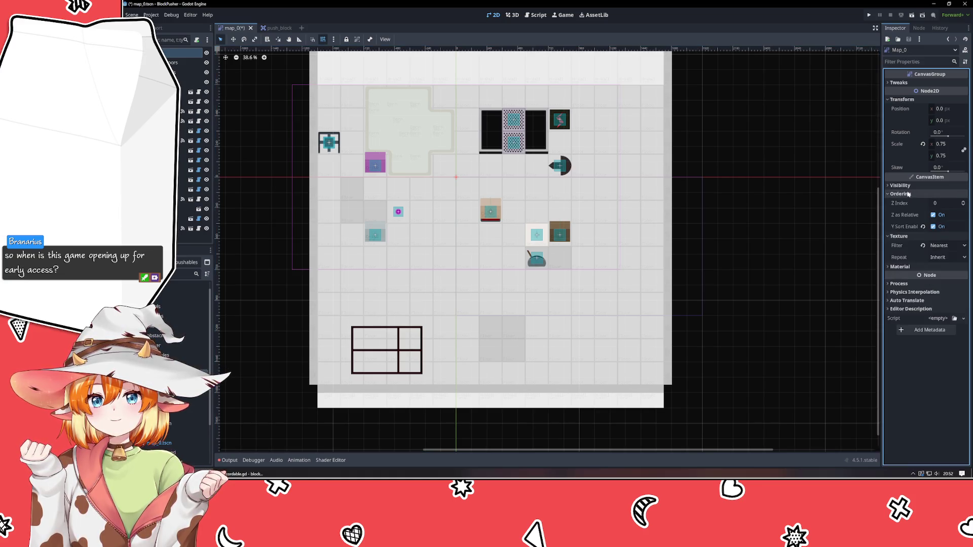
pyautogui.click(922, 145)
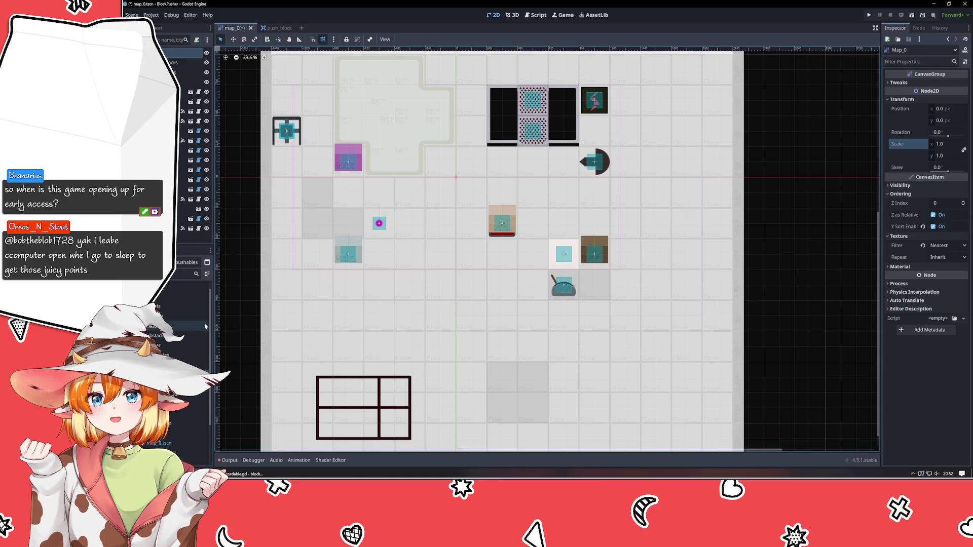
# Drop a trial push block, delete it, and select the Controller node
pyautogui.moveTo(203, 286)
pyautogui.mouseDown()
pyautogui.moveTo(484, 303)
pyautogui.moveTo(485, 288)
pyautogui.moveTo(469, 288)
pyautogui.moveTo(470, 313)
pyautogui.moveTo(441, 314)
pyautogui.moveTo(442, 283)
pyautogui.moveTo(502, 280)
pyautogui.moveTo(503, 311)
pyautogui.moveTo(445, 318)
pyautogui.mouseUp()
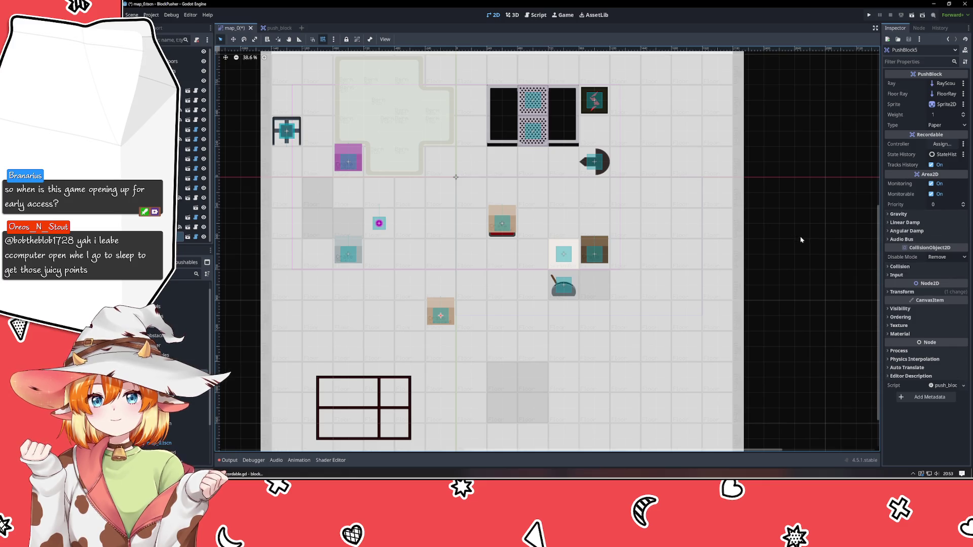
pyautogui.press('Delete')
pyautogui.press('Return')
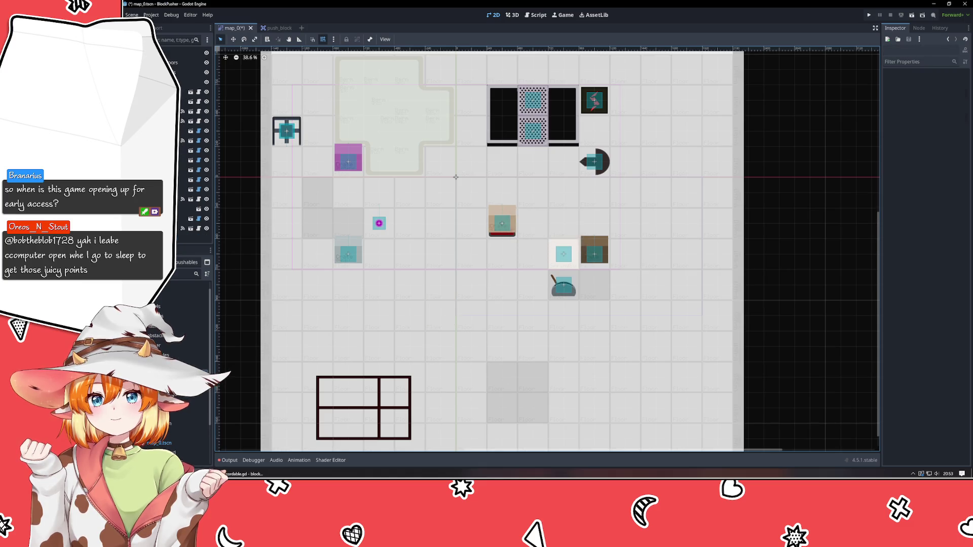
pyautogui.click(462, 197)
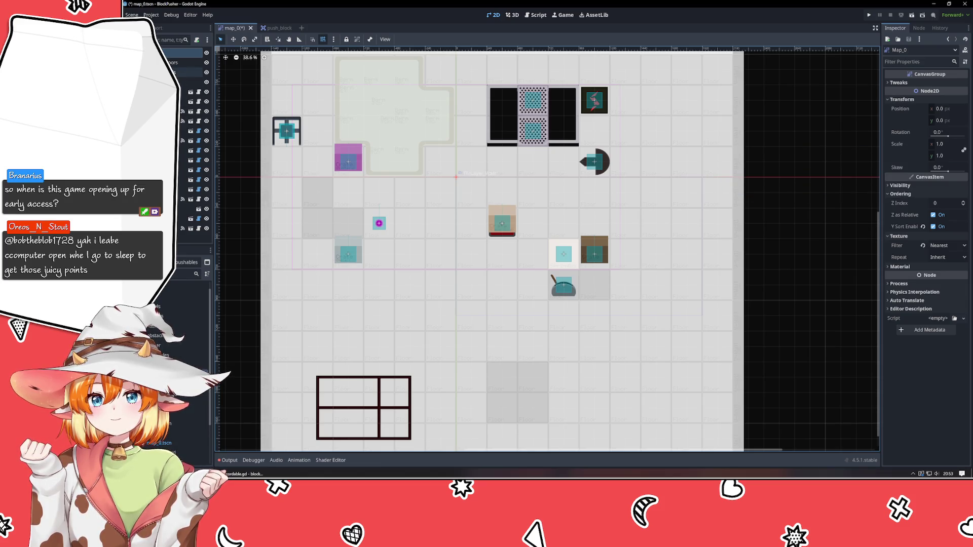
pyautogui.click(184, 92)
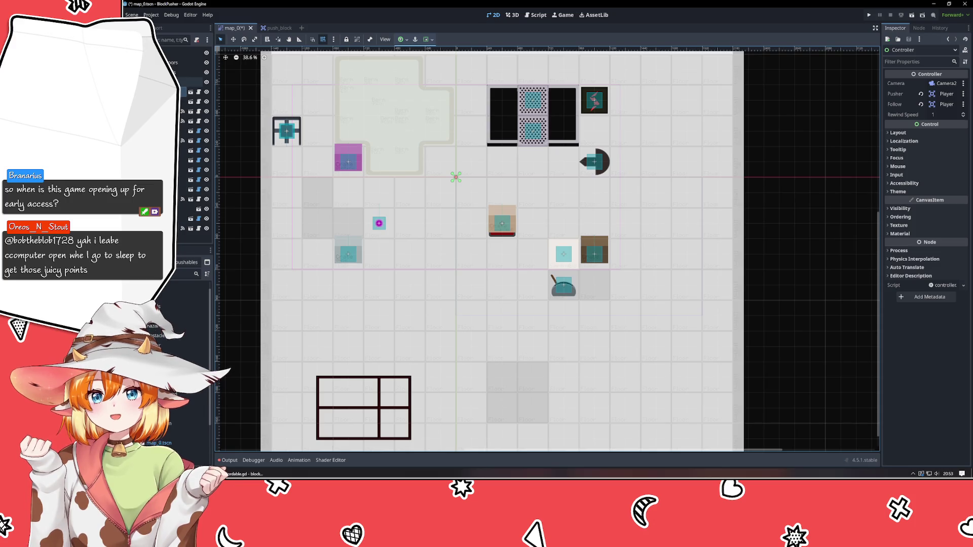
# Inspect the Player node's properties and browse the project's file list
pyautogui.click(184, 102)
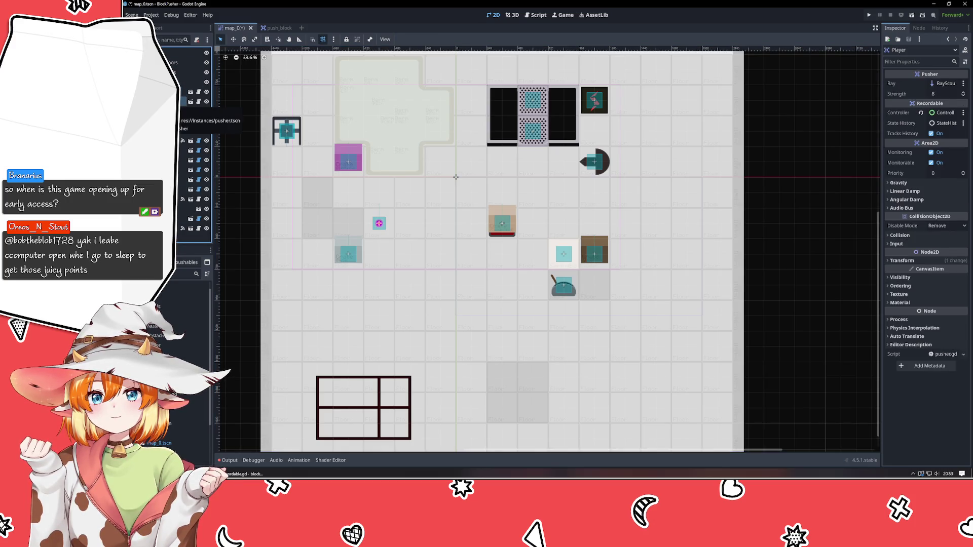
pyautogui.click(193, 315)
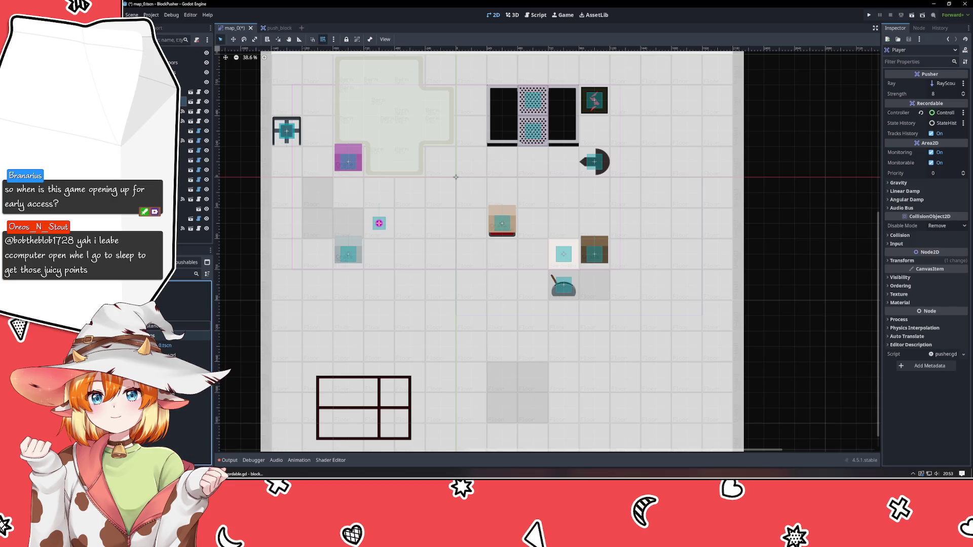
pyautogui.click(182, 315)
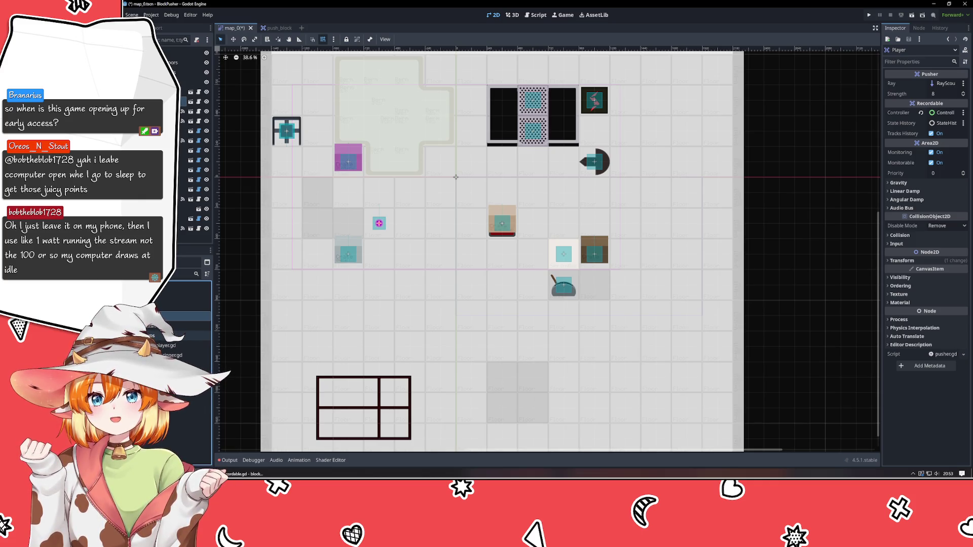
# Zoom out to the whole level, reselect Controller, and open its scene in its own tab
pyautogui.click(236, 367)
pyautogui.scroll(-3, 236, 367)
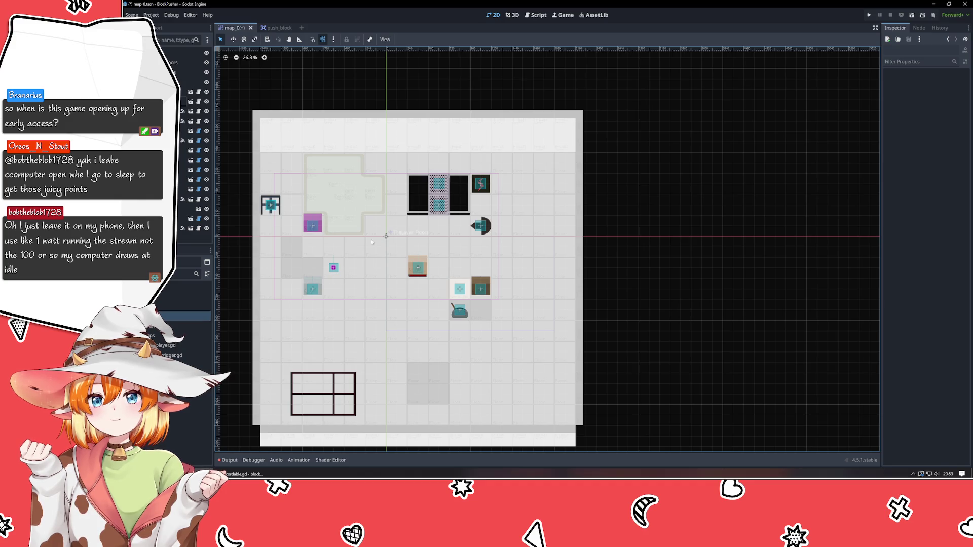
pyautogui.moveTo(354, 249); pyautogui.dragTo(425, 244)
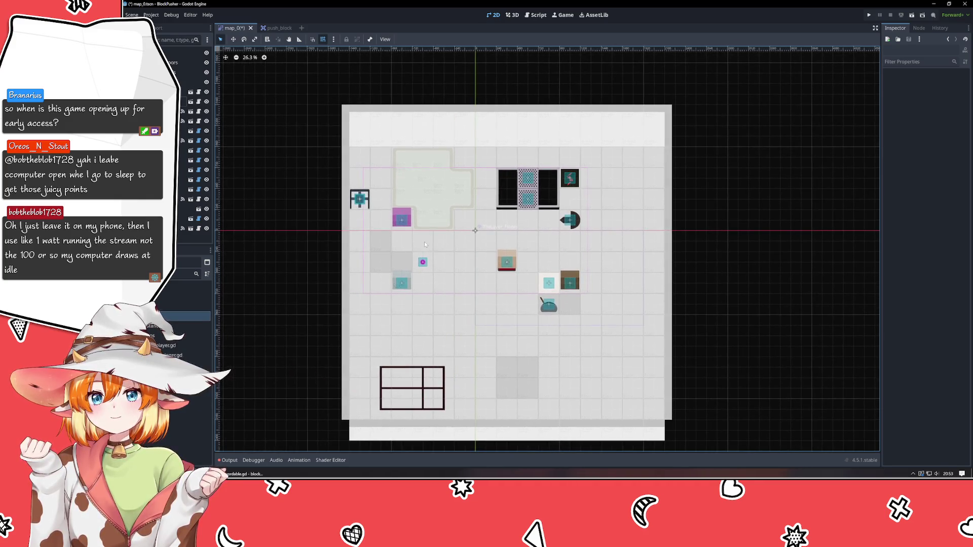
pyautogui.click(366, 294)
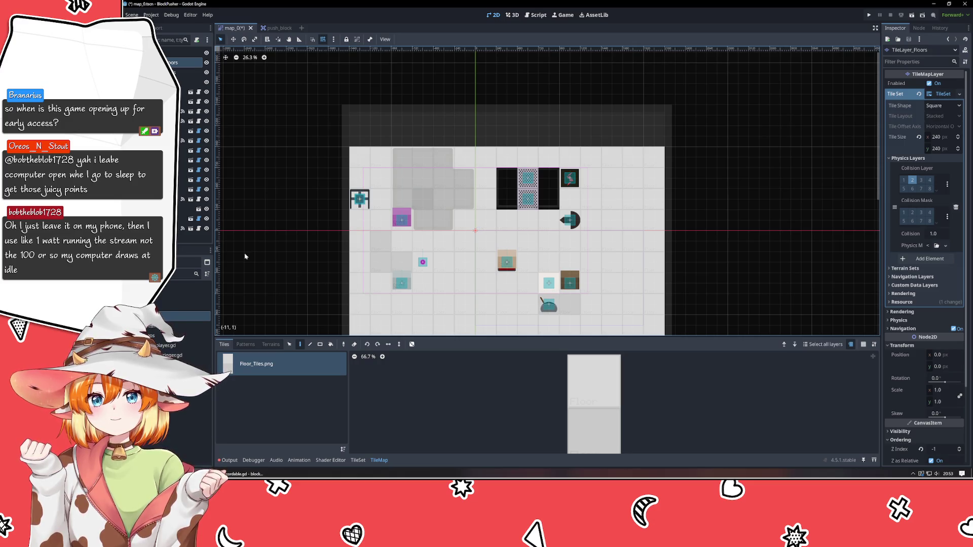
pyautogui.click(183, 92)
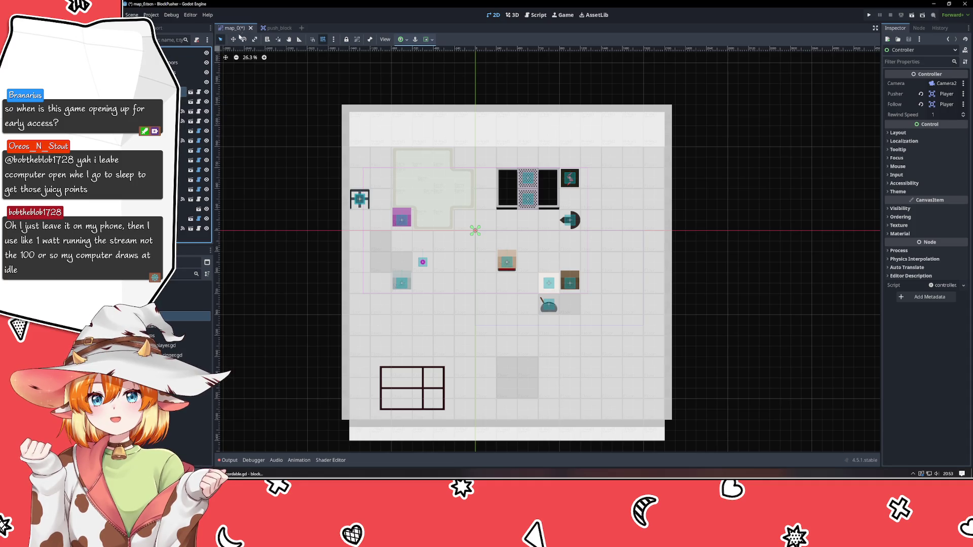
pyautogui.click(191, 92)
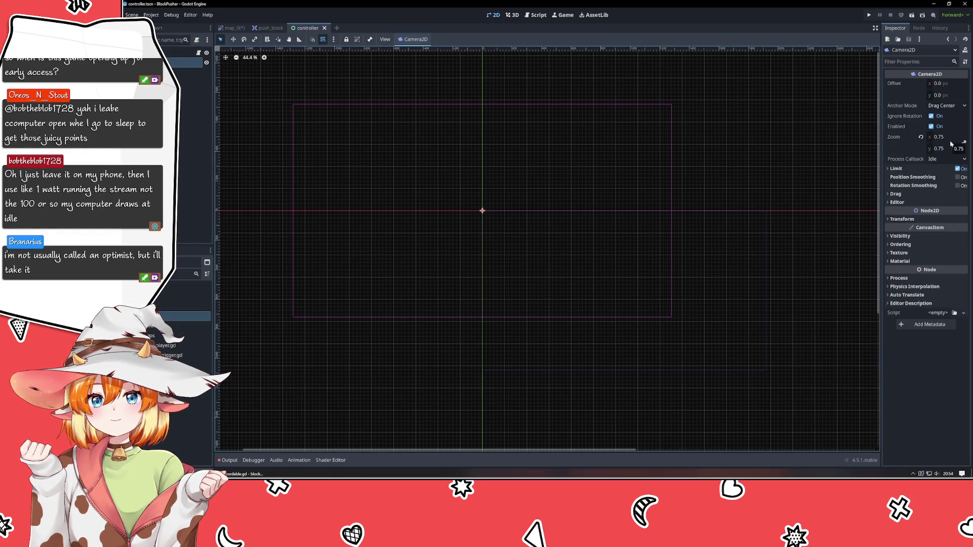
# Reset the camera zoom to 1.0, run the game from map_0, and close it
pyautogui.click(920, 136)
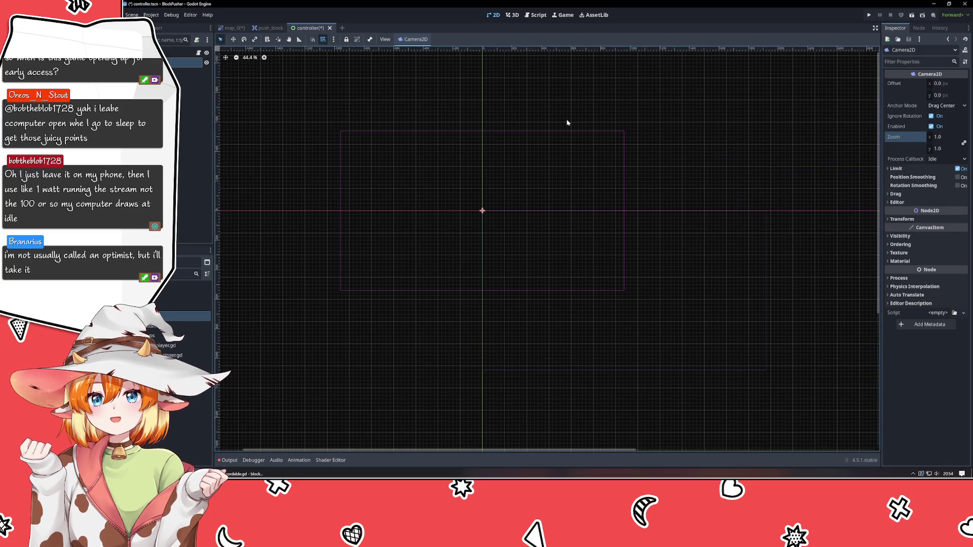
pyautogui.click(234, 28)
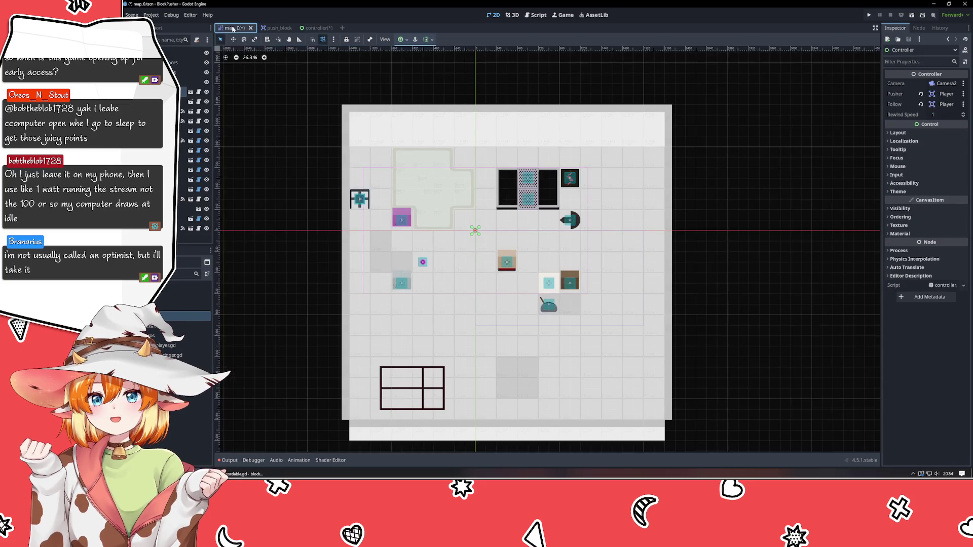
pyautogui.click(868, 16)
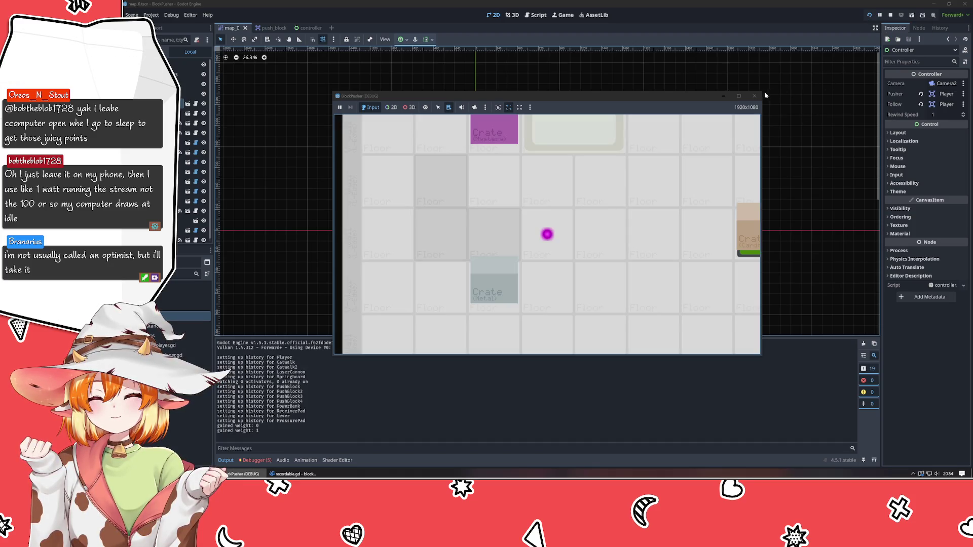
pyautogui.click(755, 96)
# Set the Camera2D zoom to 0.75, save the controller scene, and run the game
pyautogui.click(302, 28)
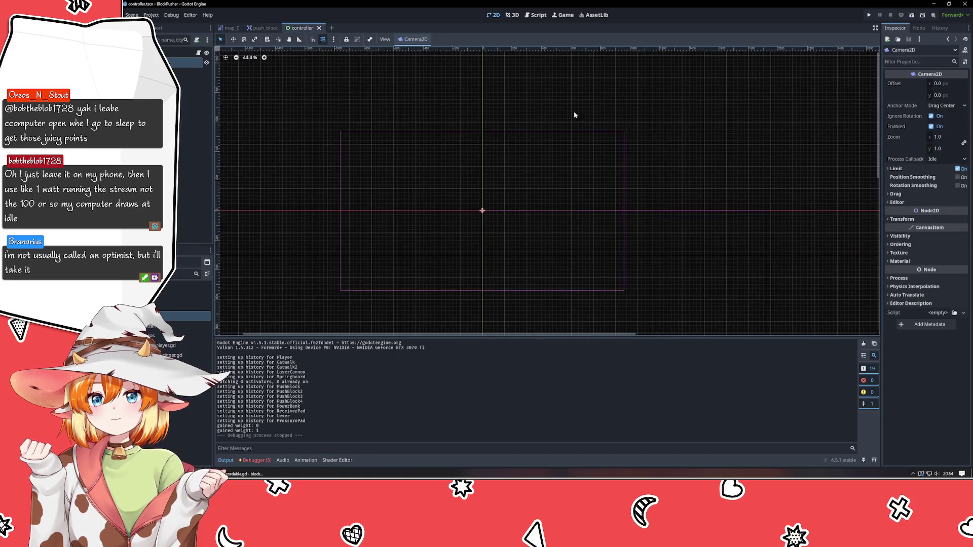
pyautogui.click(945, 138)
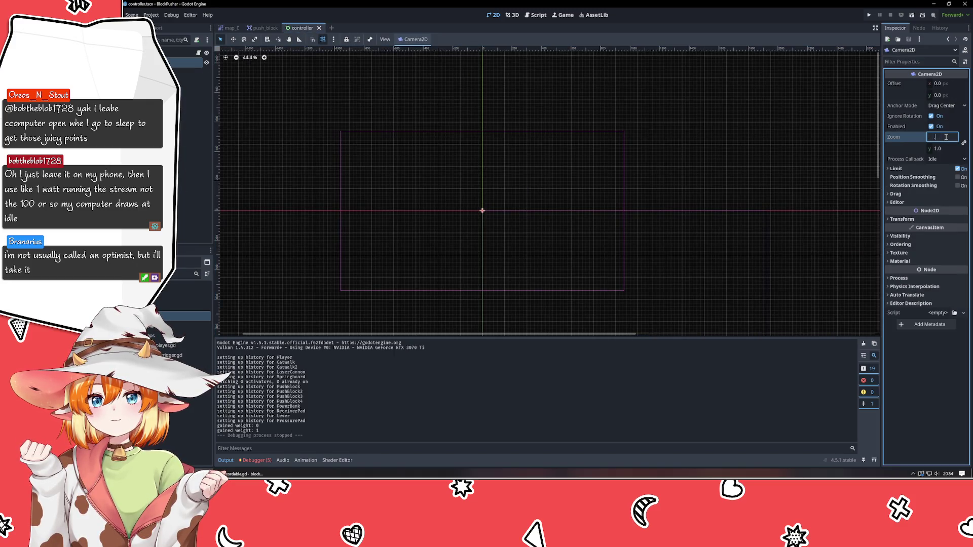
pyautogui.write('75')
pyautogui.press('Return')
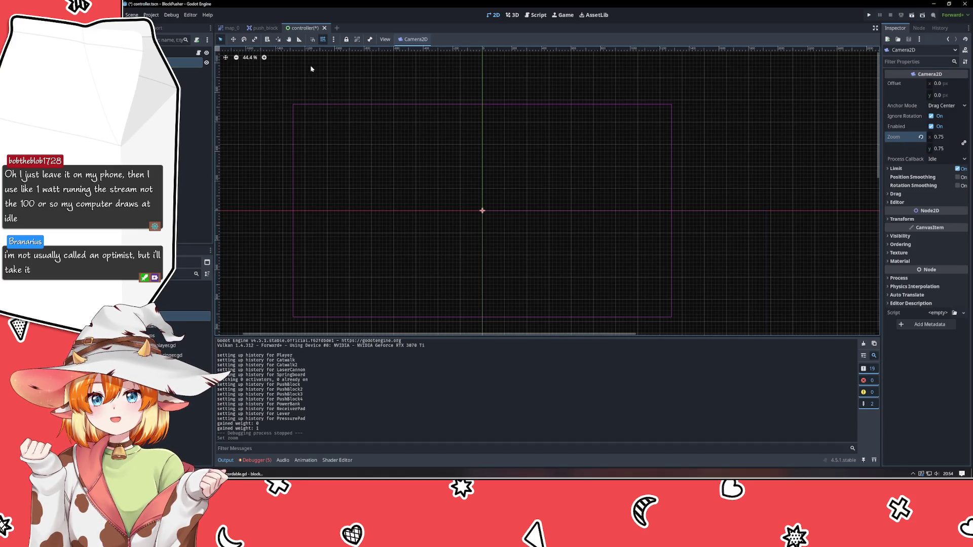
pyautogui.hotkey('ctrl', 's')
pyautogui.press('F5')
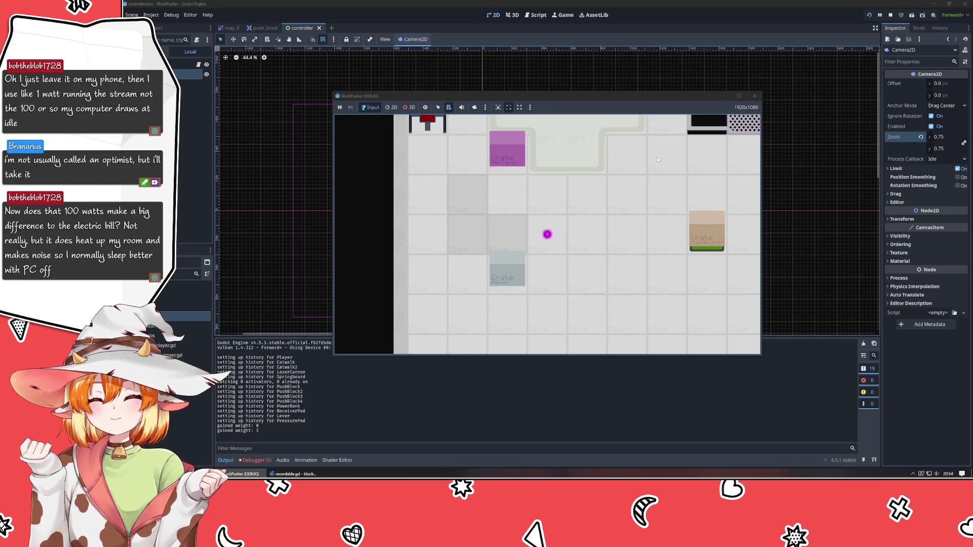
# Change the zoom to 0.5, run the game, push the crate right and up, then close it
pyautogui.click(952, 137)
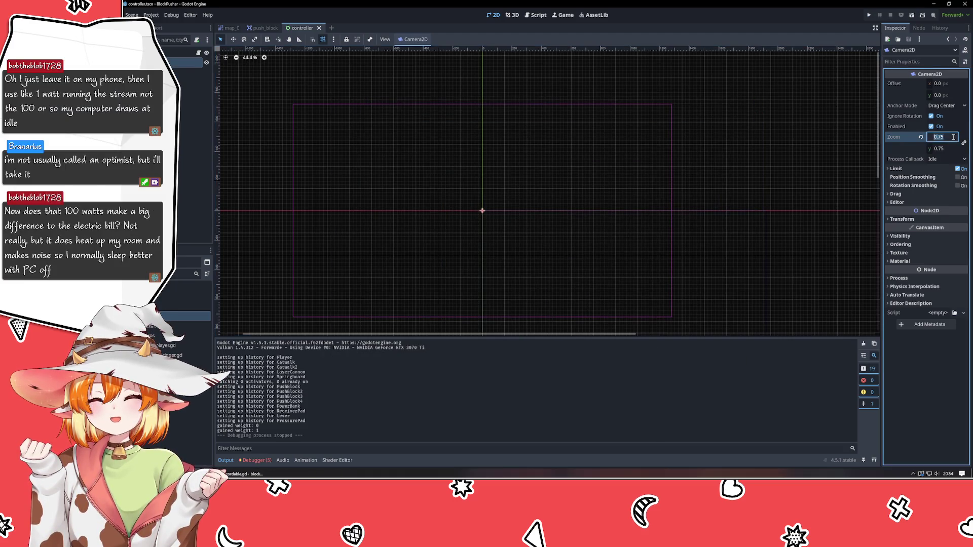
pyautogui.write('0.5')
pyautogui.press('Return')
pyautogui.click(503, 178)
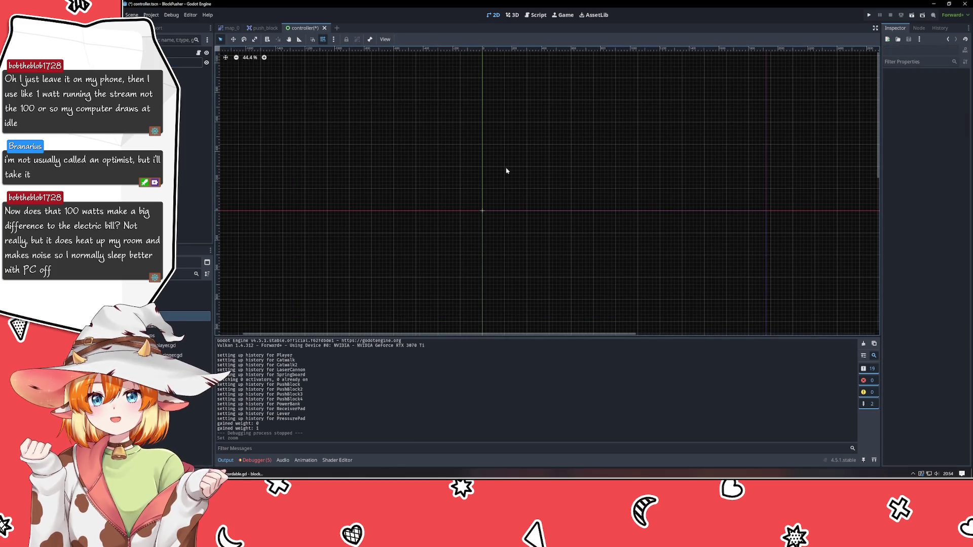
pyautogui.press('F5')
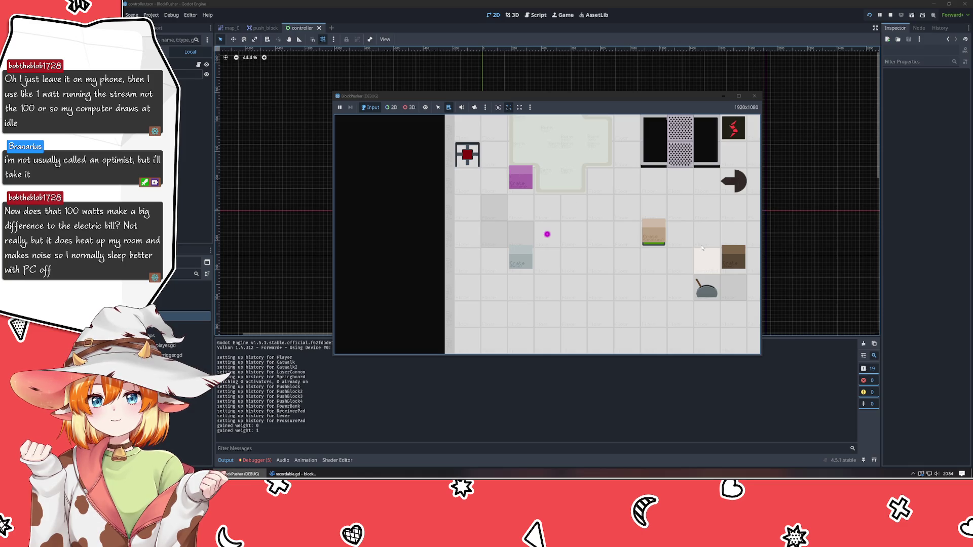
pyautogui.press('Right')
pyautogui.press('Right')
pyautogui.press('Right')
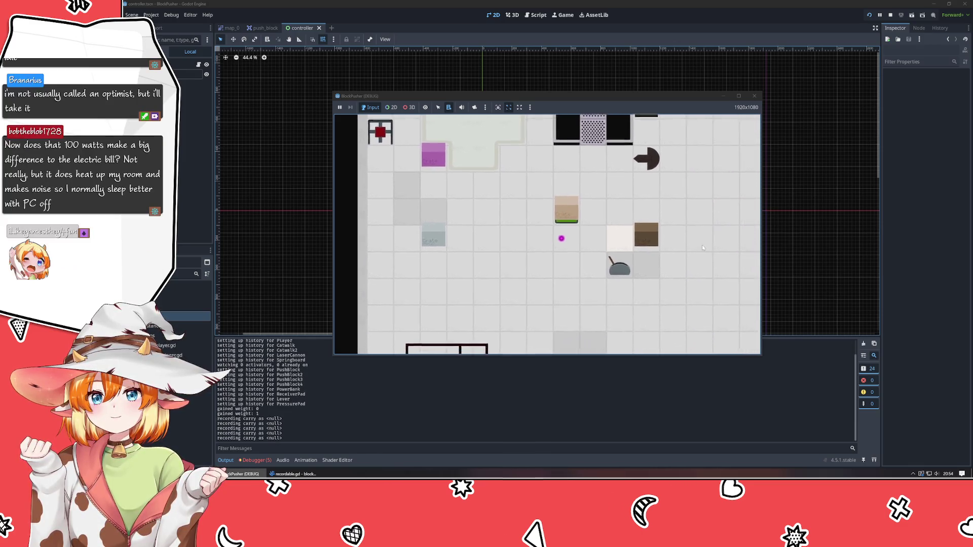
pyautogui.press('Up')
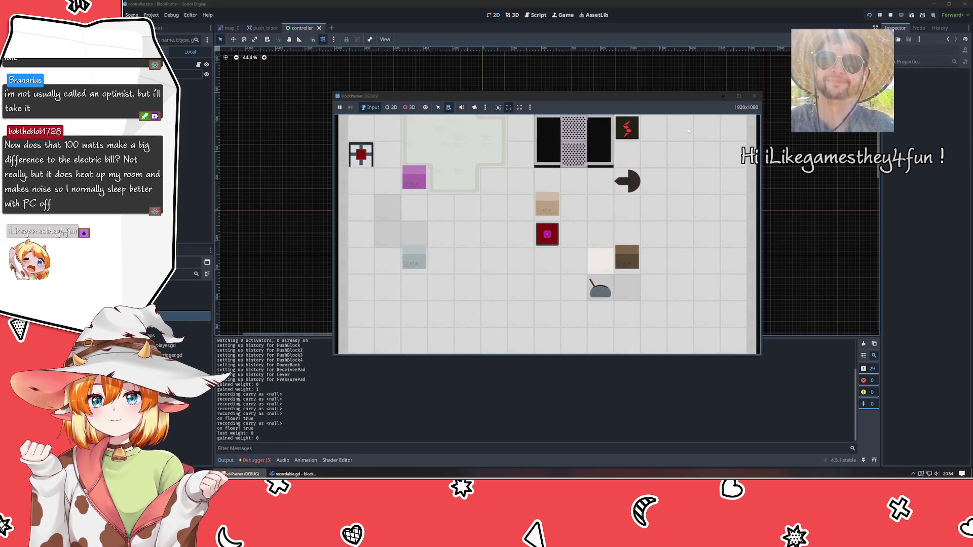
pyautogui.click(756, 97)
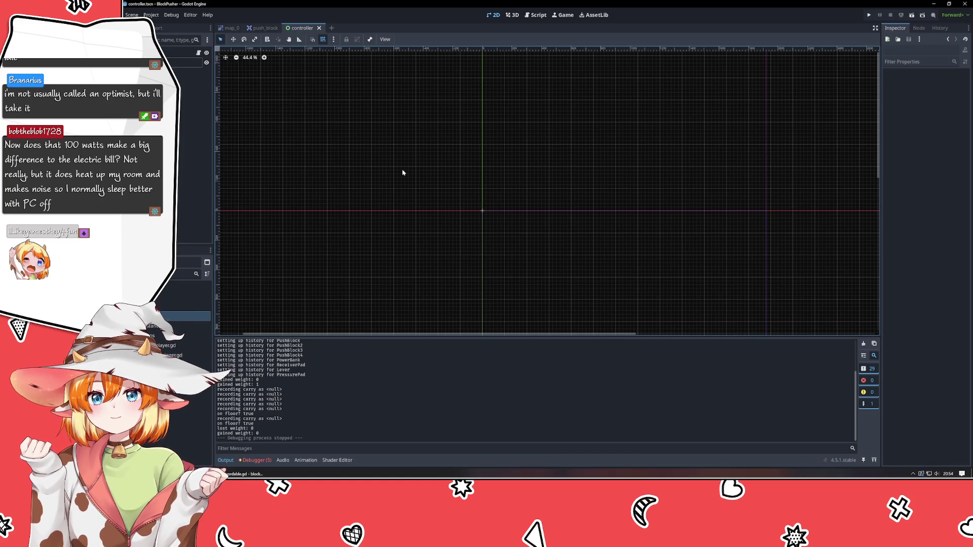
# Pan around the map_0 level, select the Map_0 root, then open the controller scene tab
pyautogui.click(219, 27)
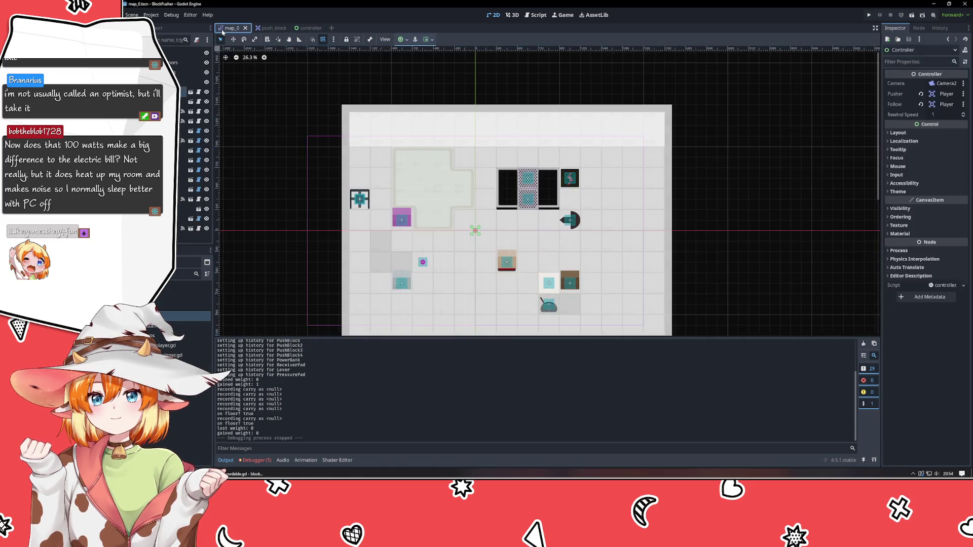
pyautogui.moveTo(295, 215); pyautogui.dragTo(309, 108)
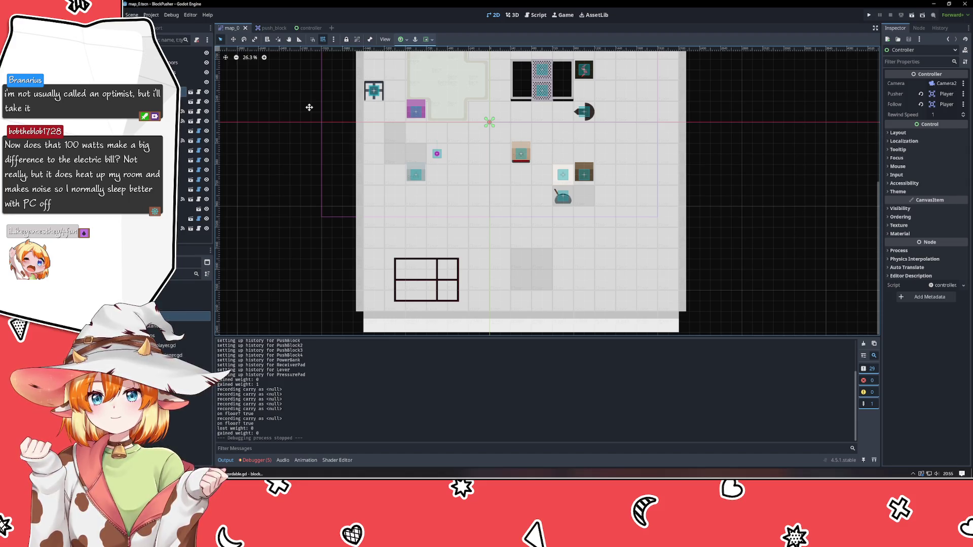
pyautogui.moveTo(309, 108)
pyautogui.mouseDown()
pyautogui.moveTo(304, 185)
pyautogui.moveTo(295, 156)
pyautogui.moveTo(302, 176)
pyautogui.moveTo(298, 169)
pyautogui.mouseUp()
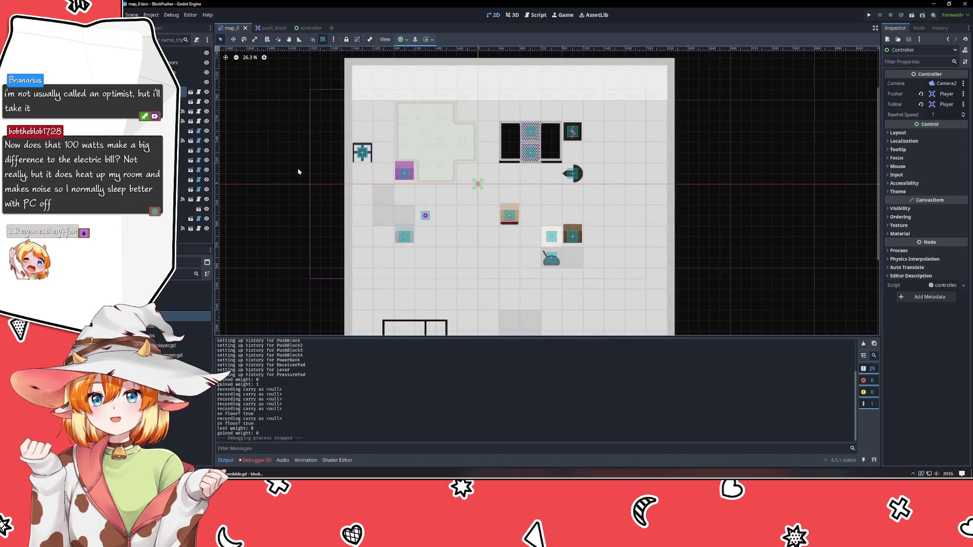
pyautogui.click(306, 168)
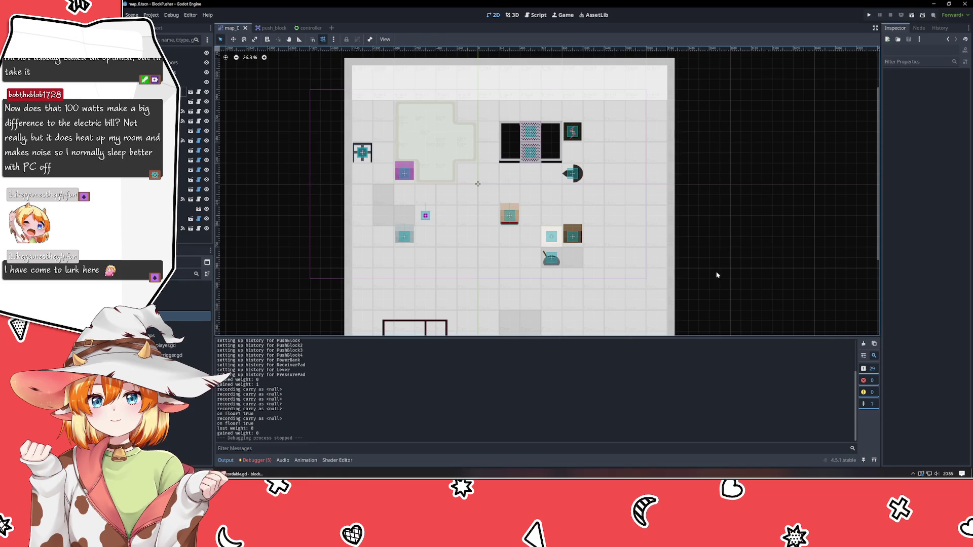
pyautogui.moveTo(717, 275)
pyautogui.mouseDown()
pyautogui.moveTo(710, 191)
pyautogui.moveTo(699, 183)
pyautogui.moveTo(690, 294)
pyautogui.mouseUp()
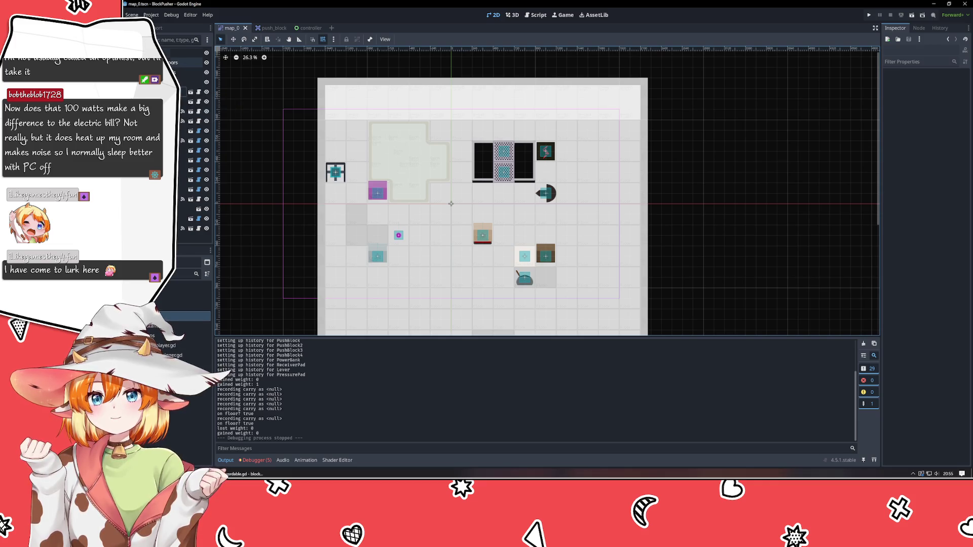
pyautogui.click(193, 52)
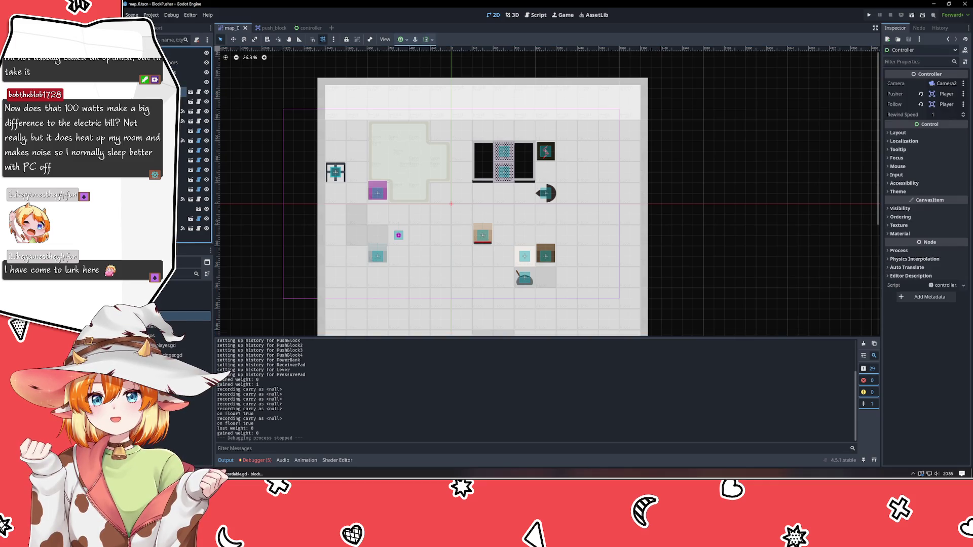
pyautogui.click(305, 28)
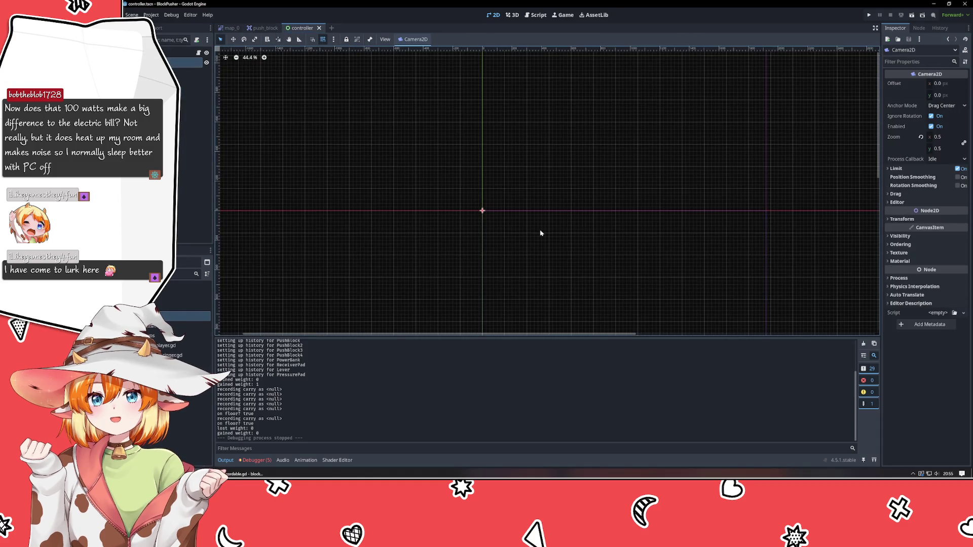
# Zoom and pan to frame the Camera2D rectangle, then go back to the map_0 level
pyautogui.scroll(-4, 548, 228)
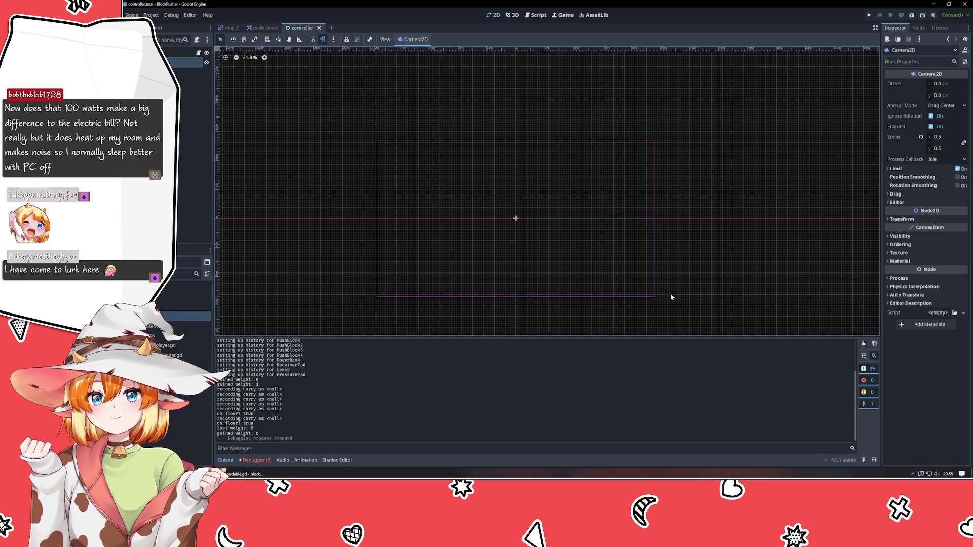
pyautogui.scroll(1, 623, 312)
pyautogui.scroll(2, 608, 308)
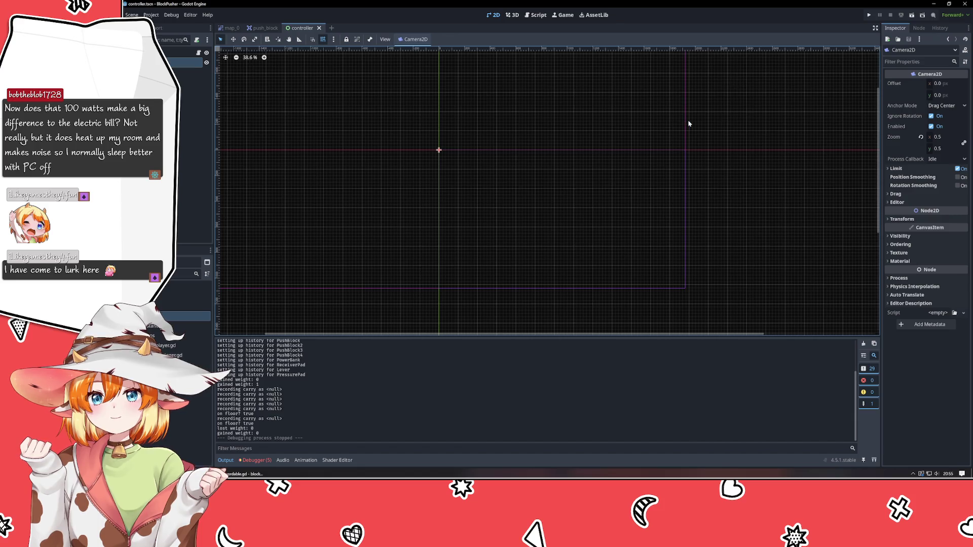
pyautogui.scroll(-3, 689, 123)
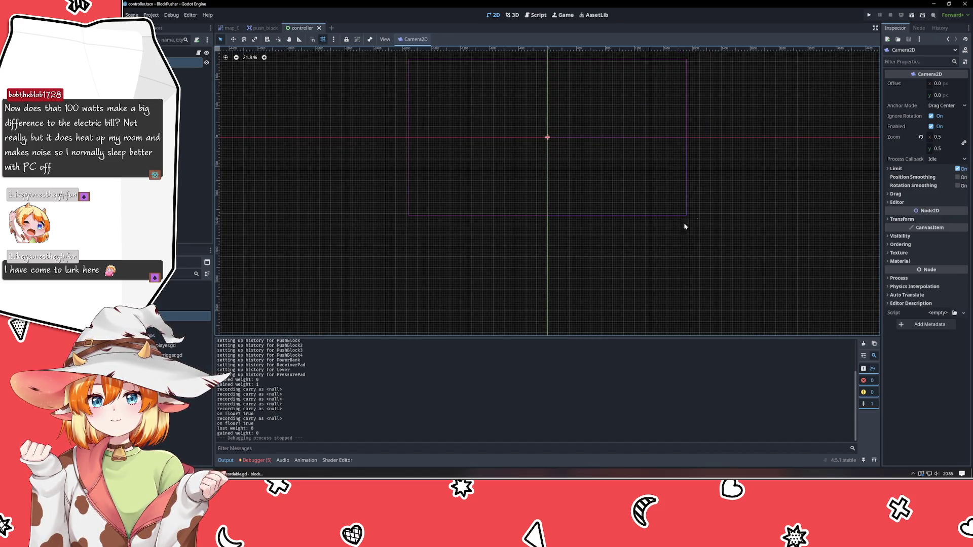
pyautogui.moveTo(769, 159)
pyautogui.mouseDown()
pyautogui.moveTo(780, 202)
pyautogui.moveTo(741, 213)
pyautogui.moveTo(755, 214)
pyautogui.mouseUp()
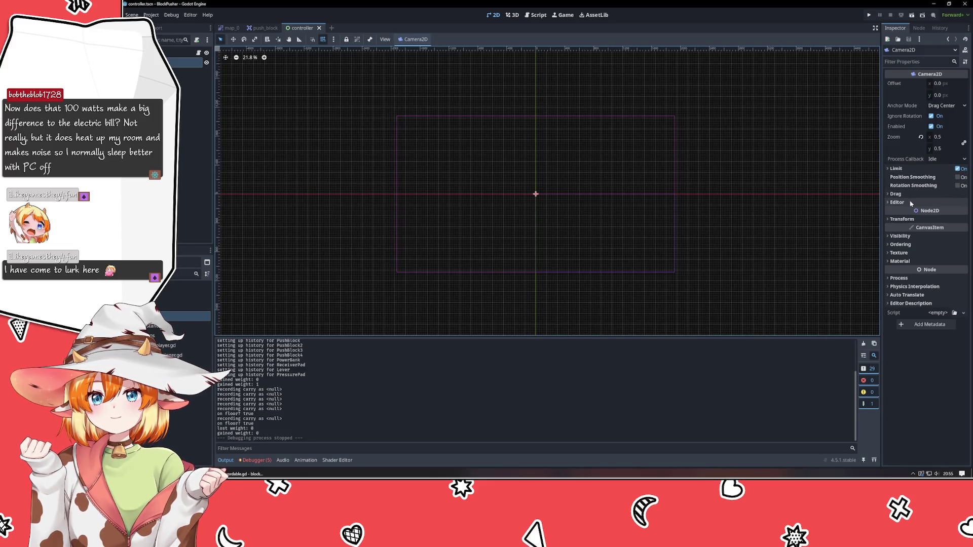
pyautogui.click(231, 28)
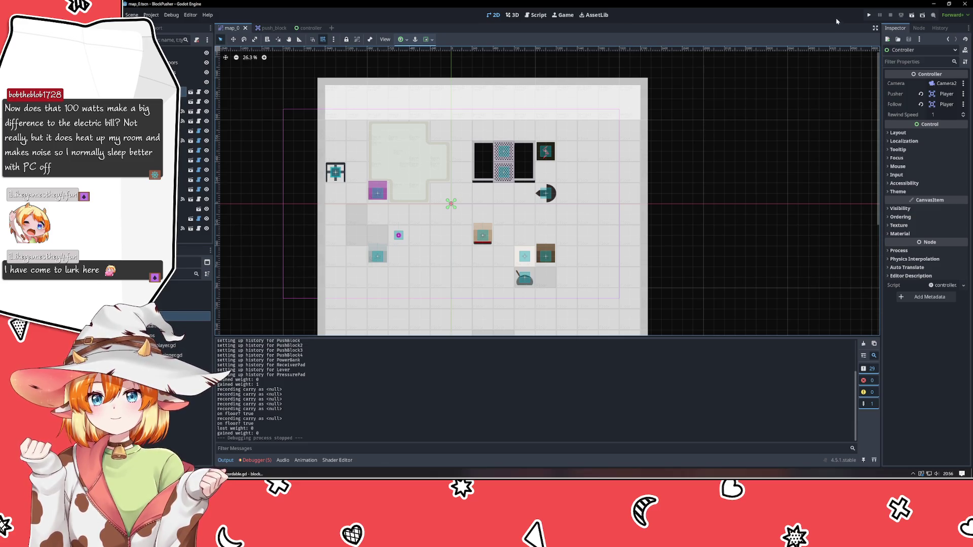
pyautogui.click(866, 15)
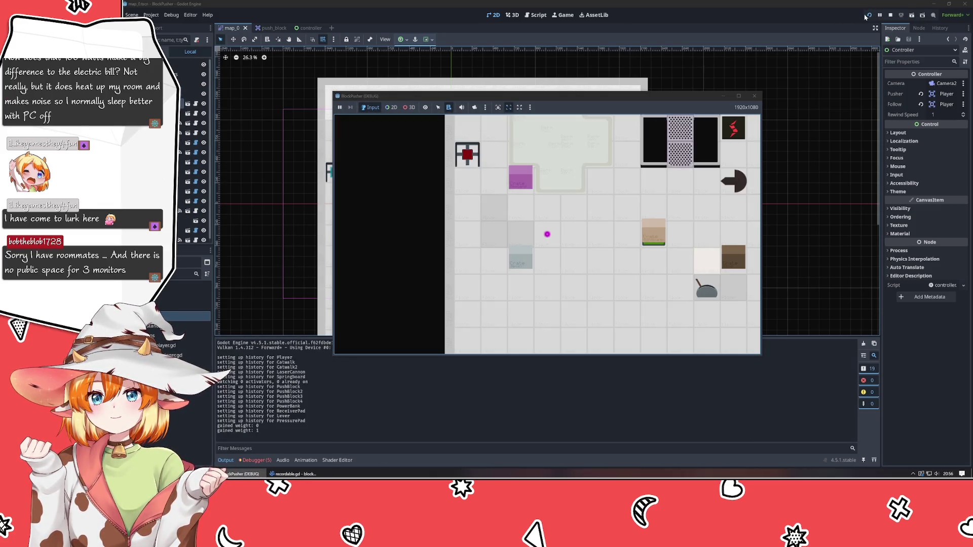
pyautogui.press('Up')
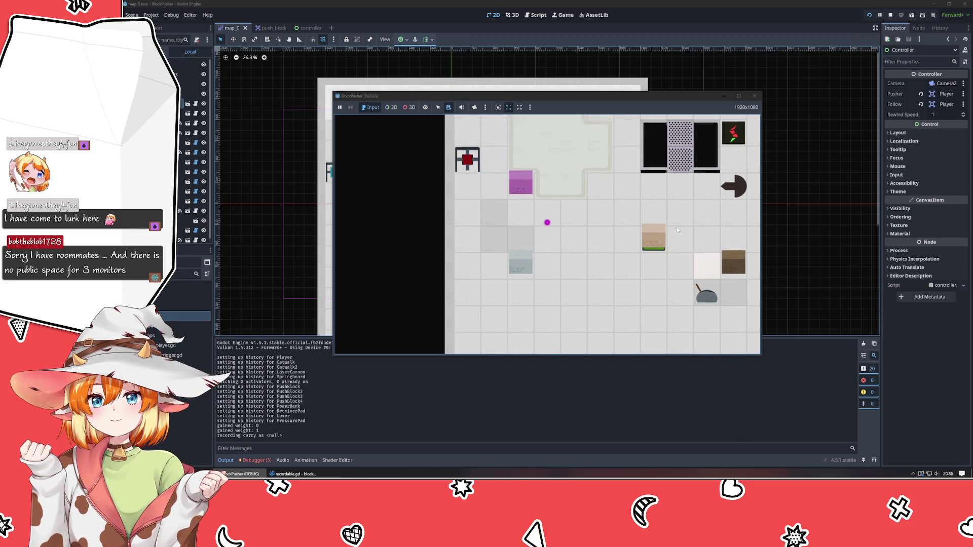
pyautogui.press('Right')
pyautogui.press('Right')
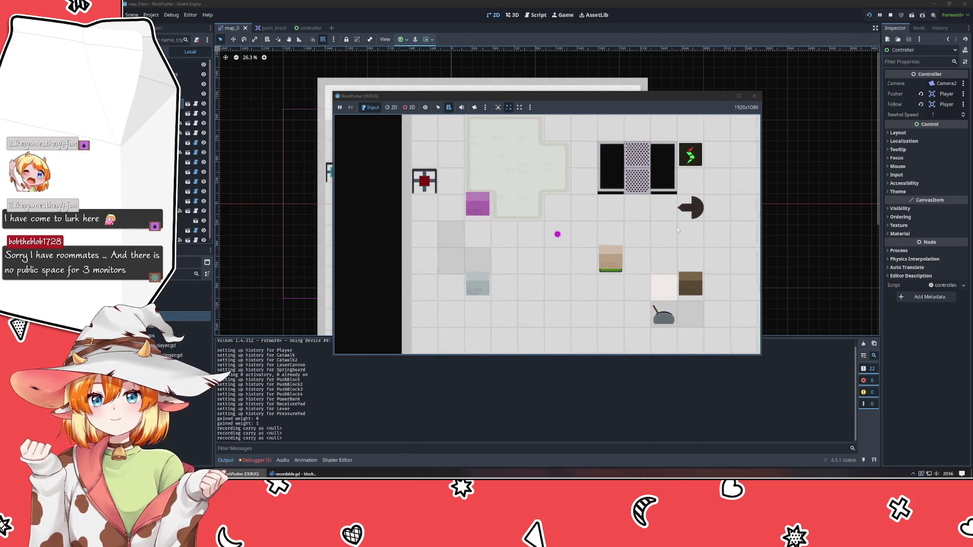
pyautogui.press('Right')
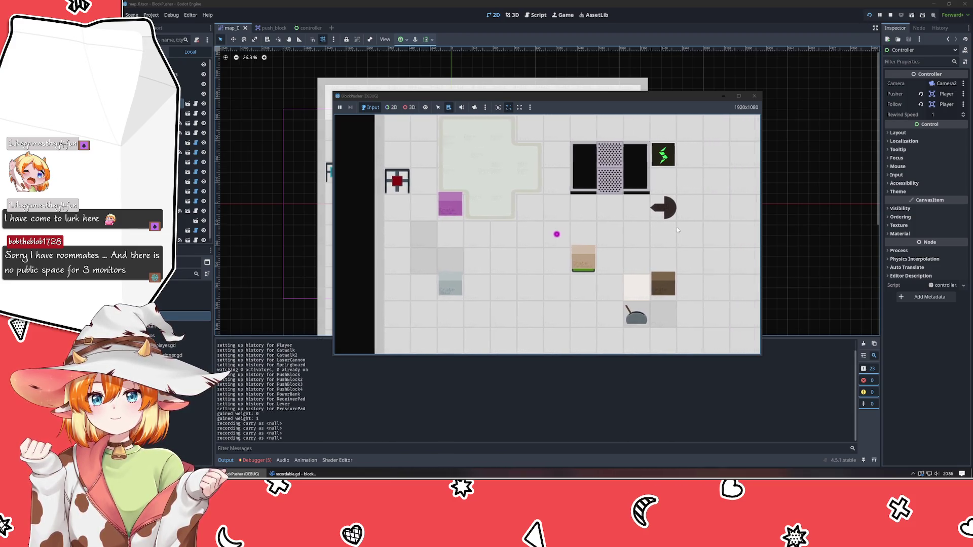
pyautogui.press('Up')
pyautogui.press('Up')
pyautogui.press('Up')
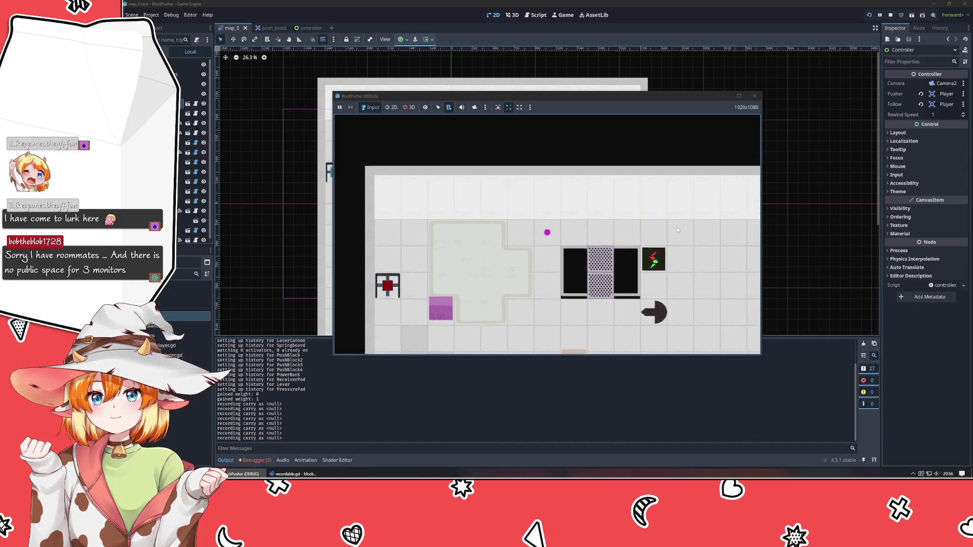
pyautogui.press('Down')
pyautogui.press('Down')
pyautogui.press('Down')
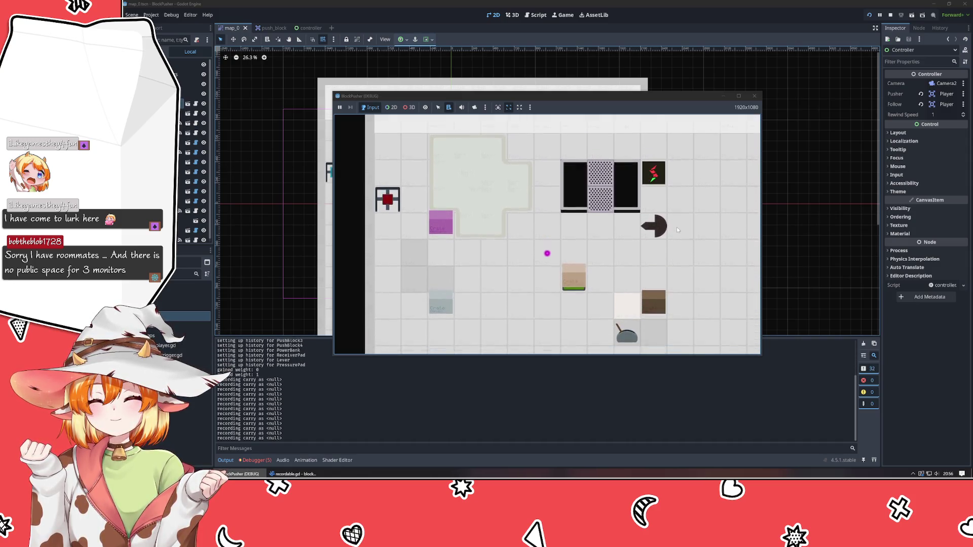
pyautogui.press('Down')
pyautogui.press('Down')
pyautogui.press('Down')
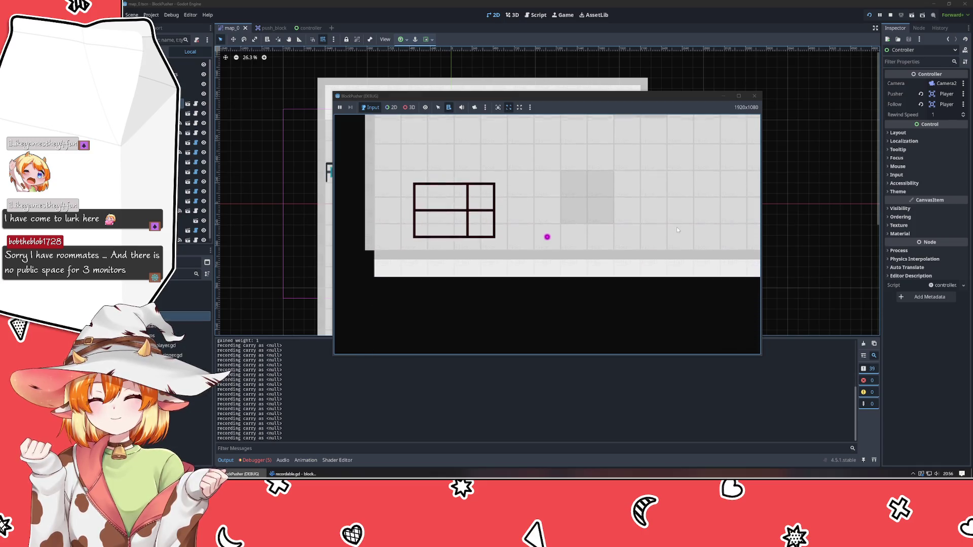
pyautogui.click(754, 96)
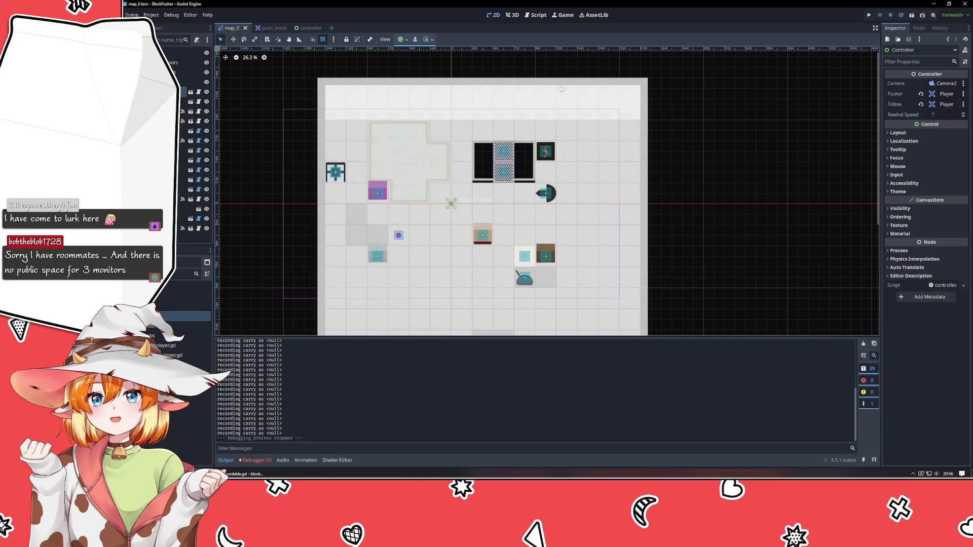
pyautogui.click(726, 196)
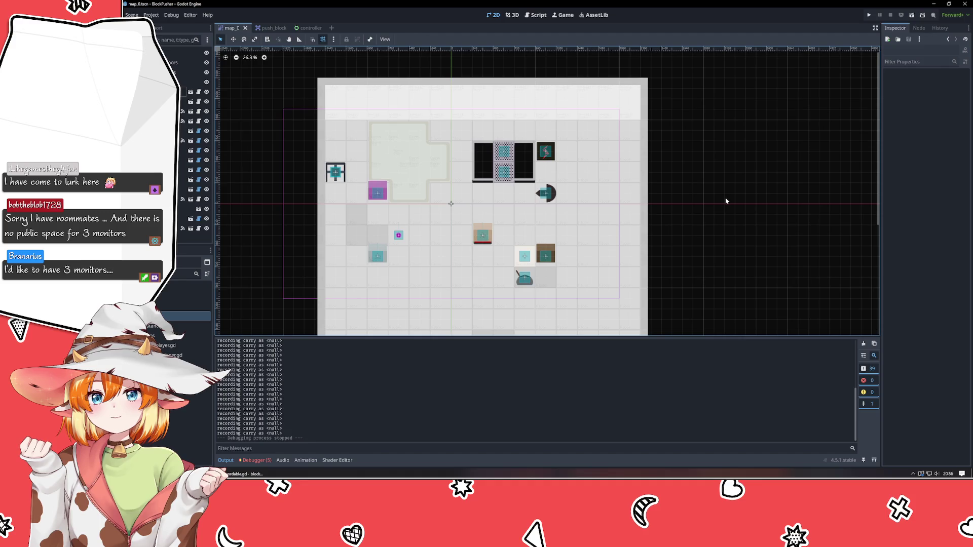
pyautogui.moveTo(698, 250)
pyautogui.mouseDown()
pyautogui.moveTo(694, 167)
pyautogui.moveTo(692, 206)
pyautogui.mouseUp()
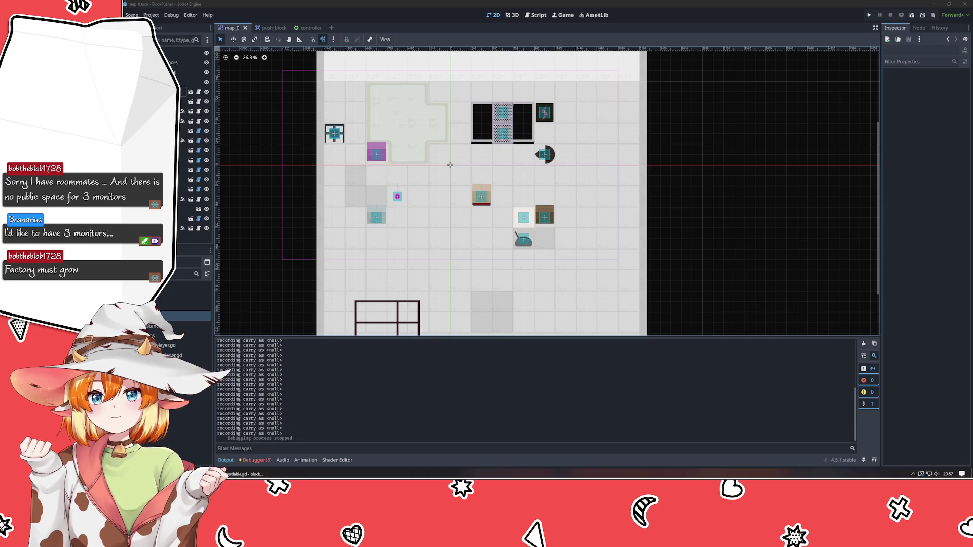
pyautogui.hotkey('alt', 'Tab')
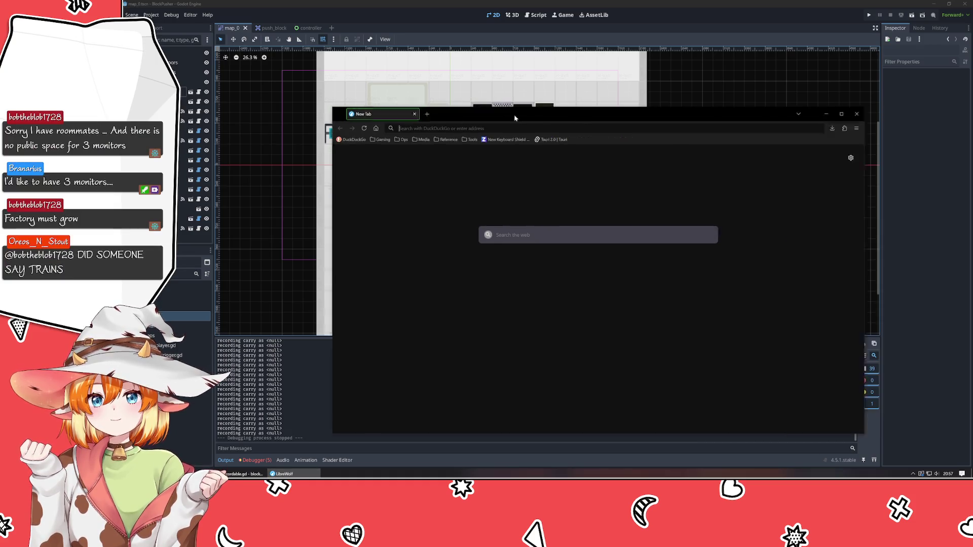
pyautogui.hotkey('alt', 'Tab')
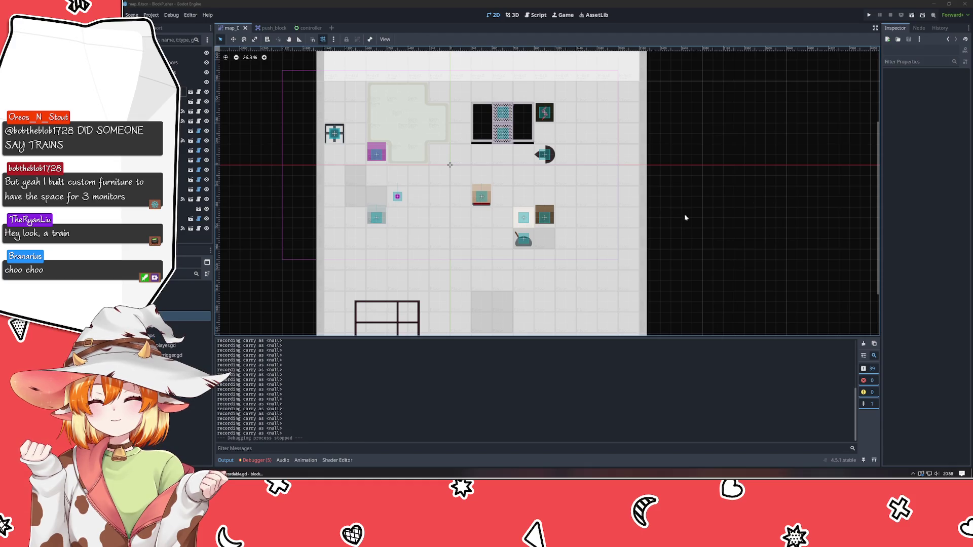
# Pan the map_0 canvas up until the dark track outline at the bottom is fully visible
pyautogui.moveTo(685, 218)
pyautogui.mouseDown()
pyautogui.moveTo(713, 189)
pyautogui.moveTo(721, 125)
pyautogui.moveTo(693, 224)
pyautogui.moveTo(699, 256)
pyautogui.moveTo(694, 181)
pyautogui.moveTo(714, 178)
pyautogui.mouseUp()
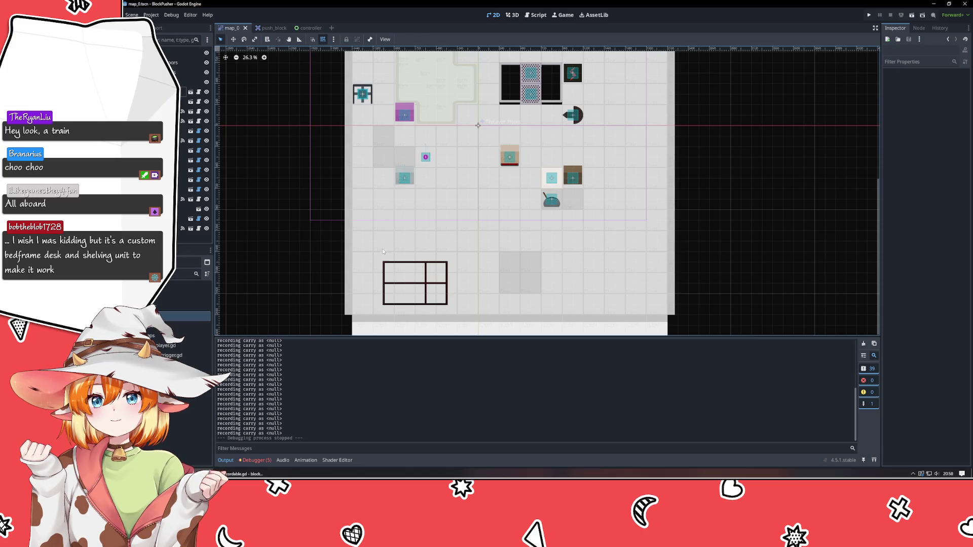
# Select the TileLayer_Tracks layer and paint two straight track tiles above the left rectangle
pyautogui.rightClick(404, 266)
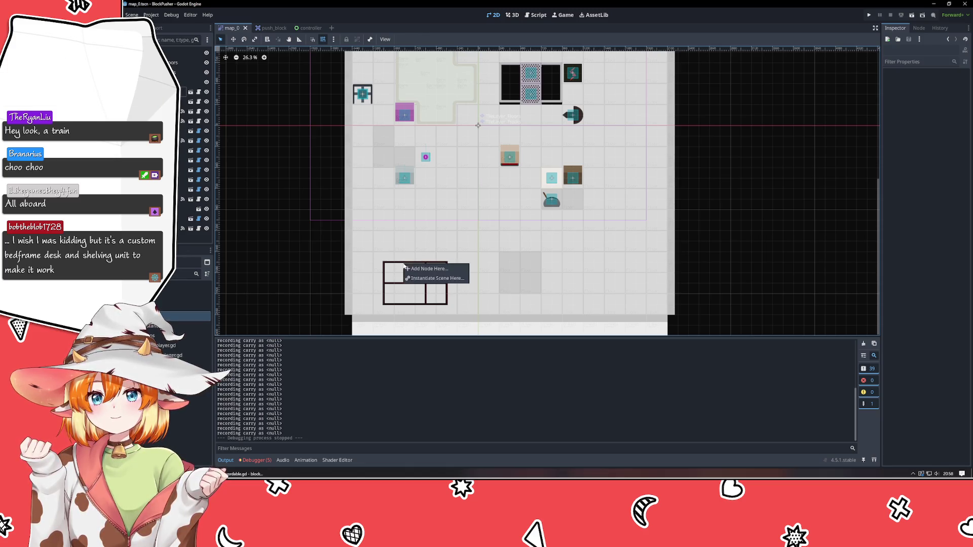
pyautogui.click(330, 268)
pyautogui.click(404, 269)
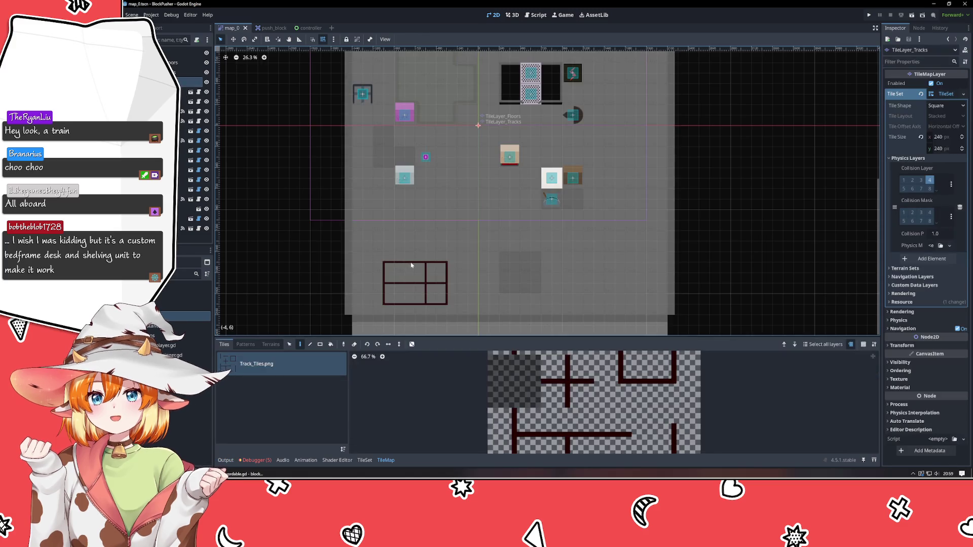
pyautogui.scroll(-4, 544, 400)
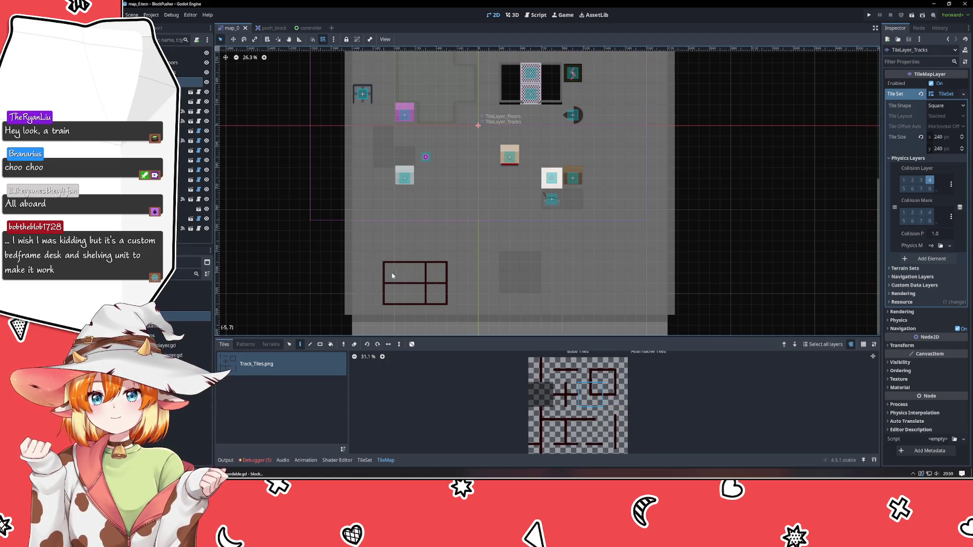
pyautogui.click(403, 253)
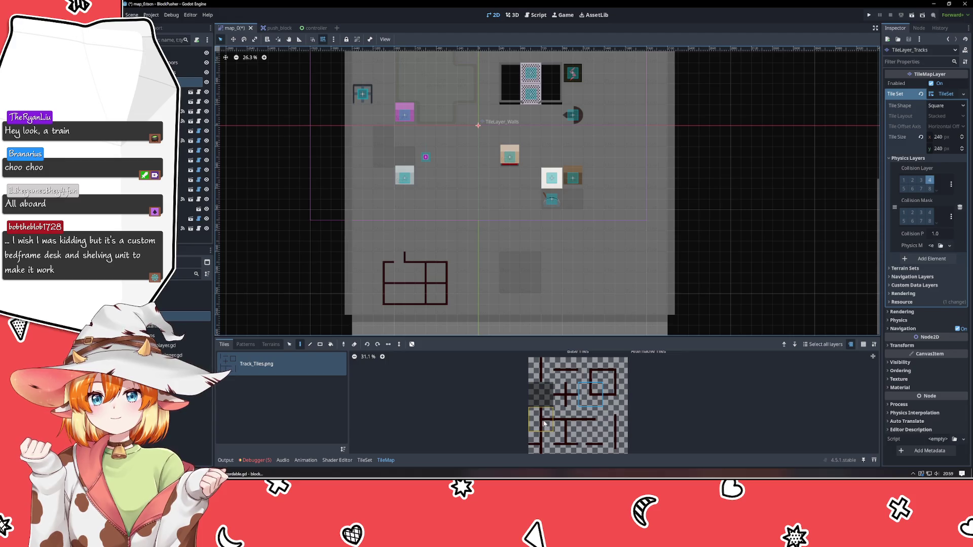
pyautogui.click(380, 259)
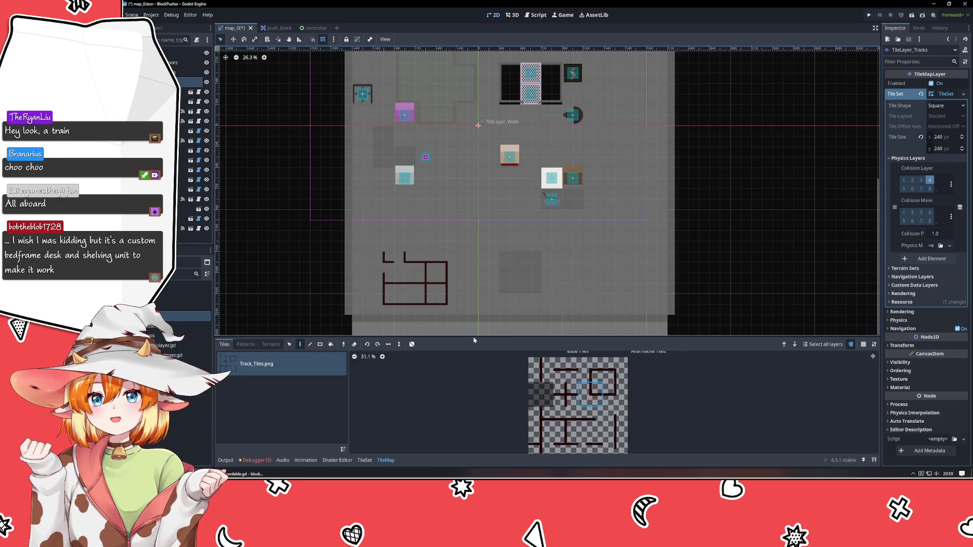
# Add vertical and corner track pieces at the rectangle's top-left, then select the Catwalk node
pyautogui.click(541, 371)
pyautogui.click(386, 260)
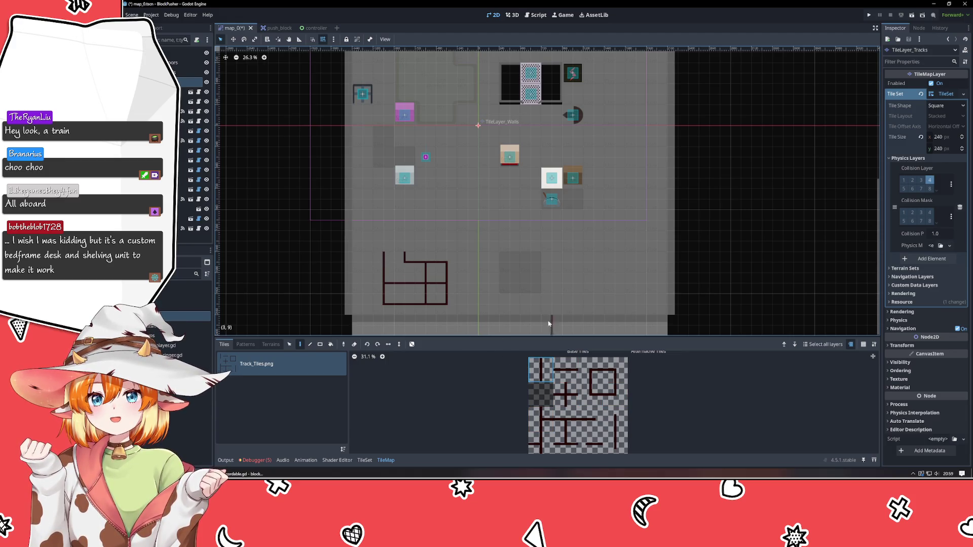
pyautogui.click(610, 372)
pyautogui.click(399, 247)
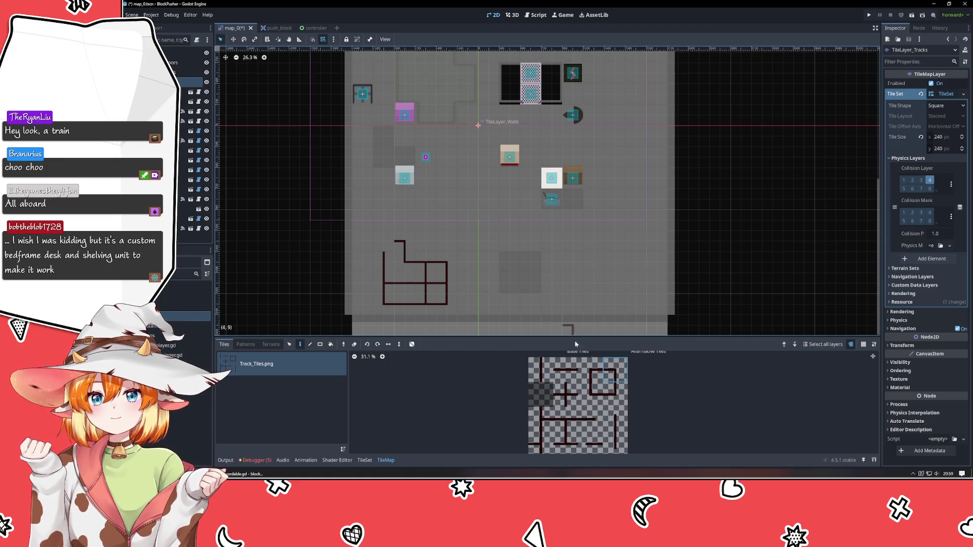
pyautogui.click(590, 369)
pyautogui.click(388, 248)
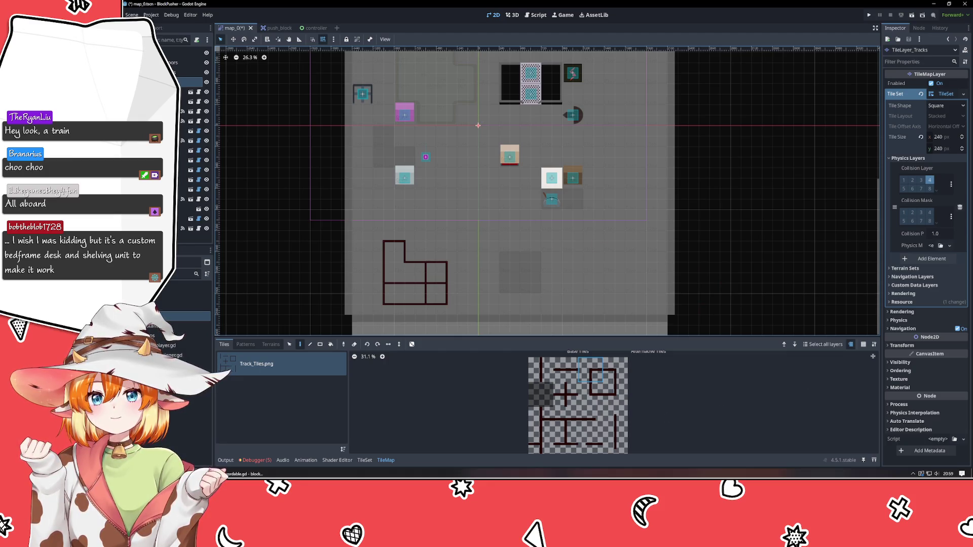
pyautogui.click(290, 297)
pyautogui.scroll(2, 373, 369)
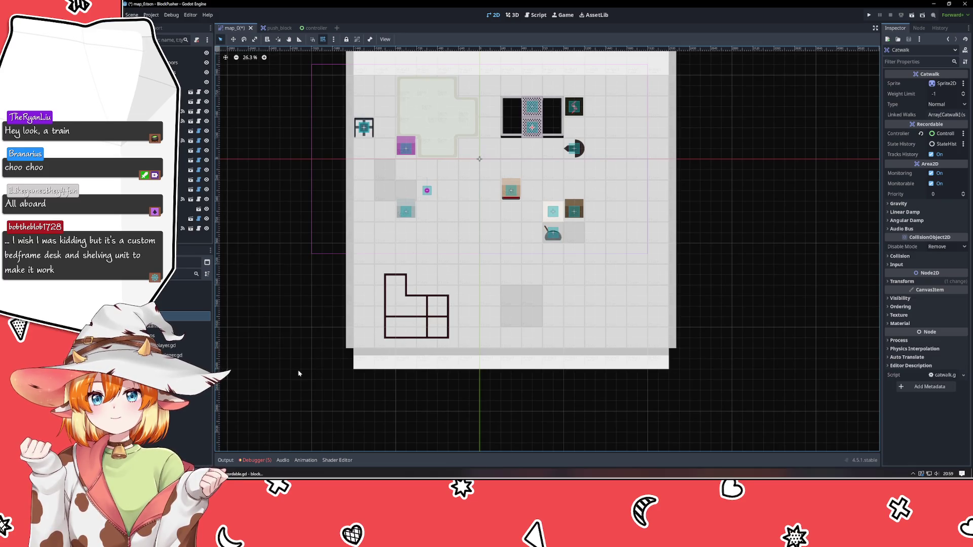
# Centre the map, save map_0 with Ctrl+S, and open the FileSystem folder for the new scene
pyautogui.scroll(2, 315, 374)
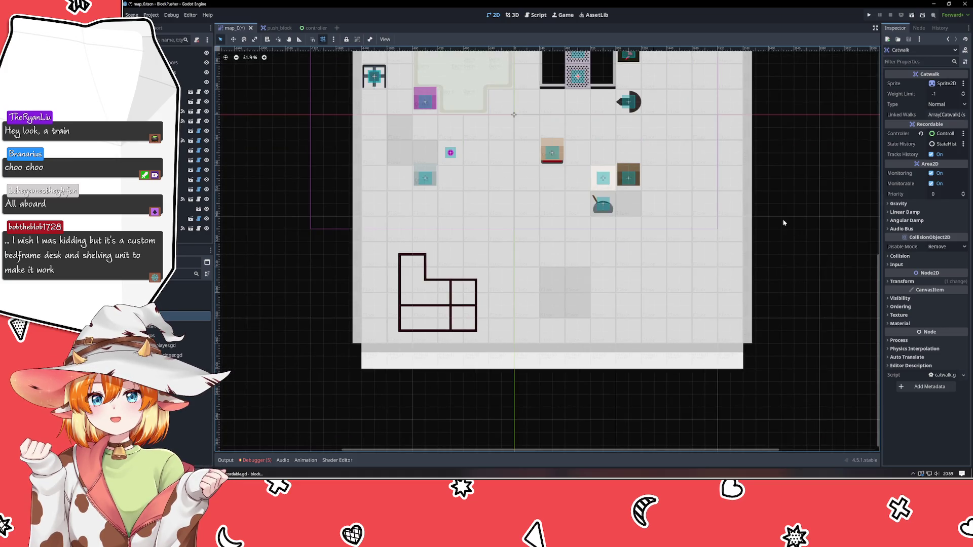
pyautogui.moveTo(783, 222)
pyautogui.mouseDown()
pyautogui.moveTo(689, 313)
pyautogui.moveTo(695, 317)
pyautogui.mouseUp()
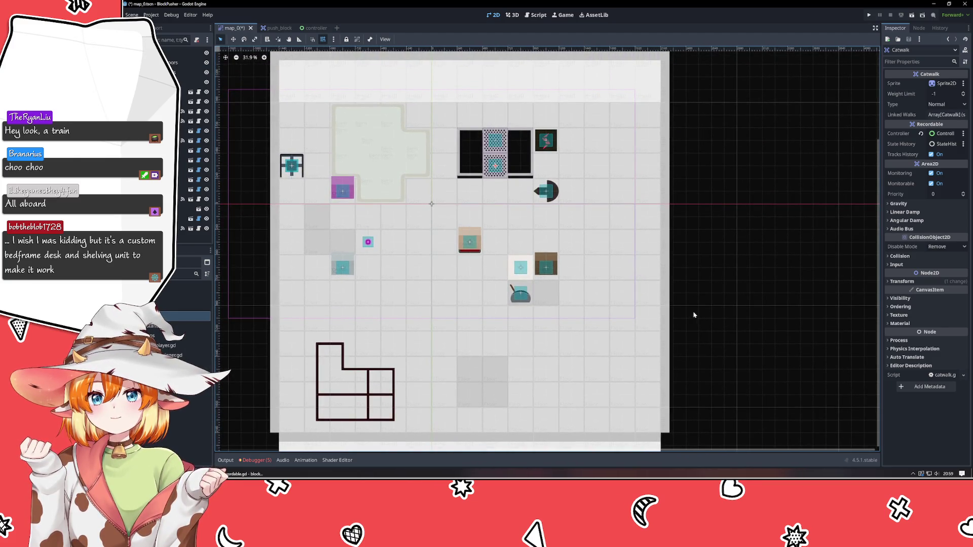
pyautogui.hotkey('ctrl', 's')
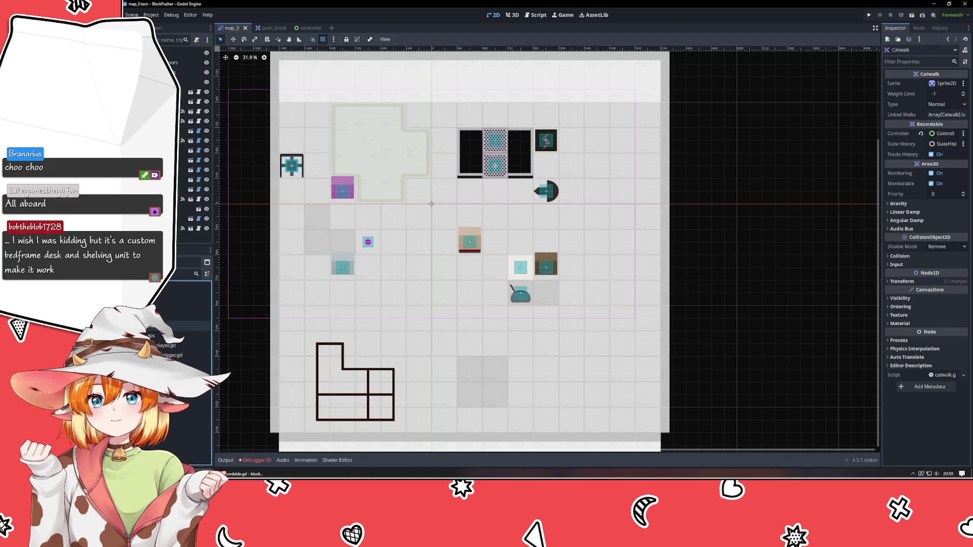
pyautogui.doubleClick(200, 325)
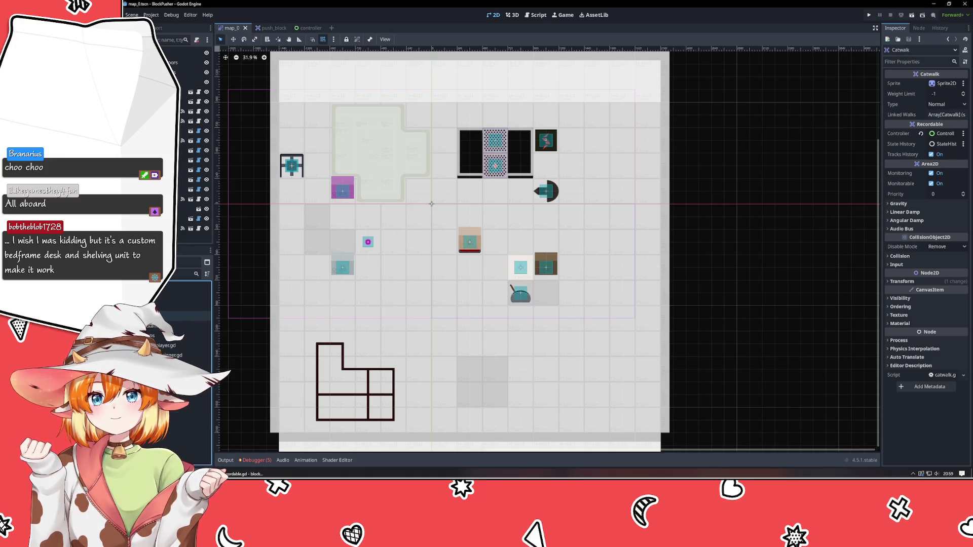
pyautogui.doubleClick(200, 325)
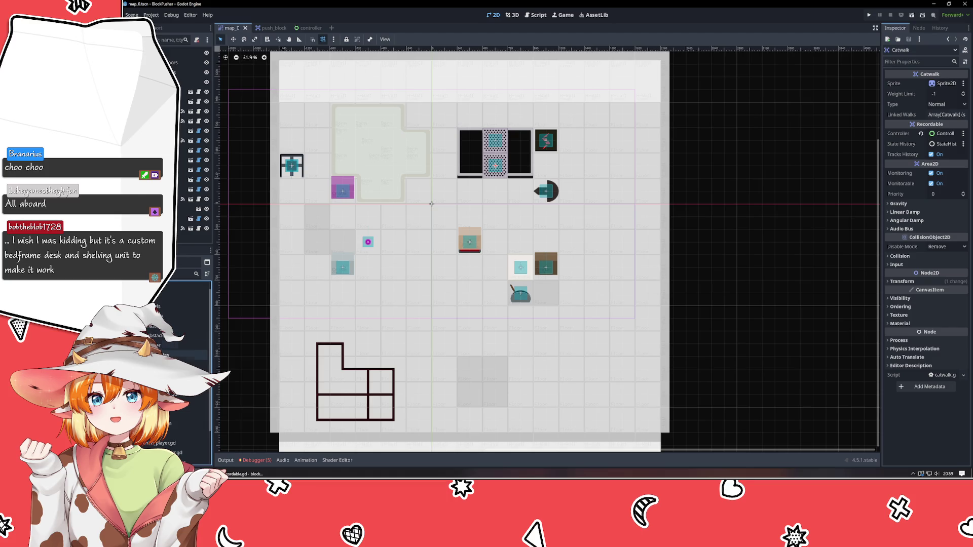
# Create Conduit.tscn in that folder with an Area2D as its root node
pyautogui.rightClick(169, 320)
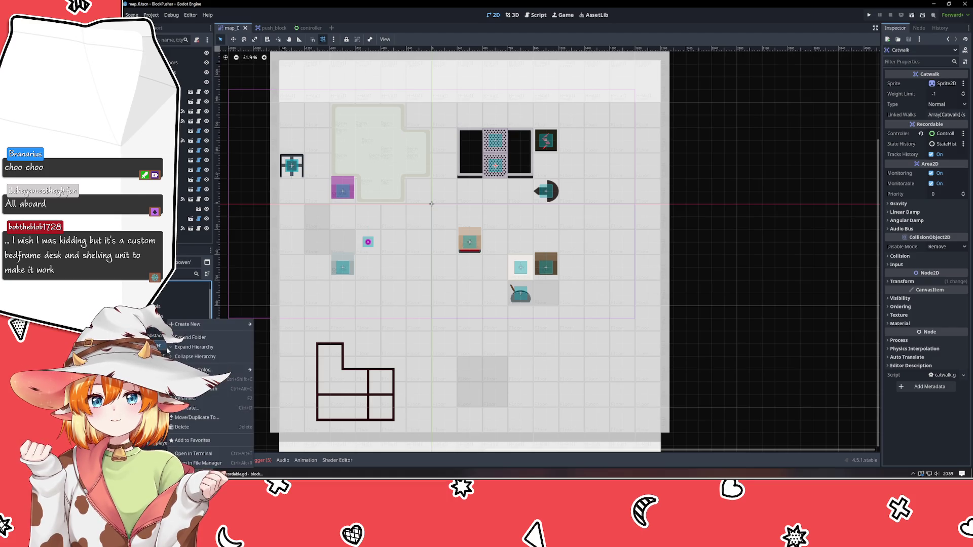
pyautogui.moveTo(208, 326)
pyautogui.click(274, 335)
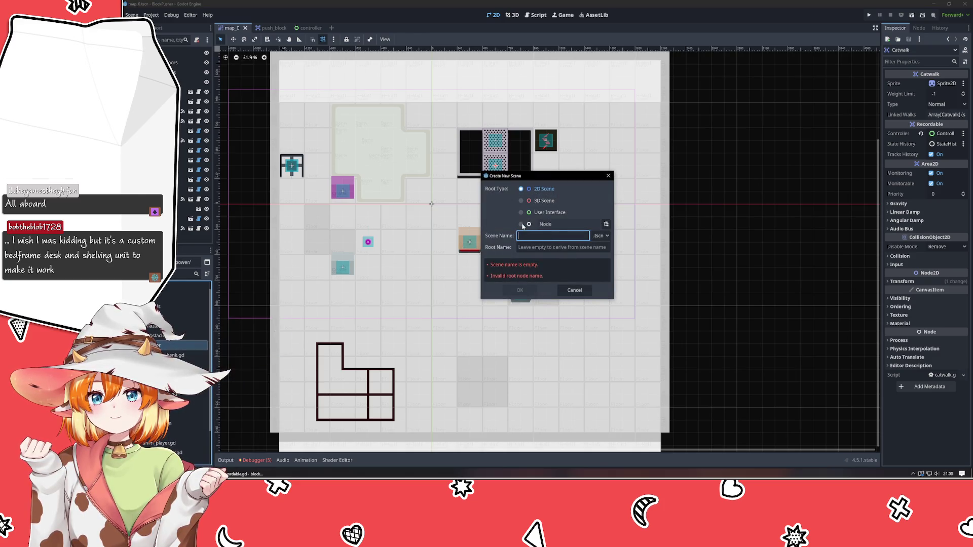
pyautogui.click(607, 224)
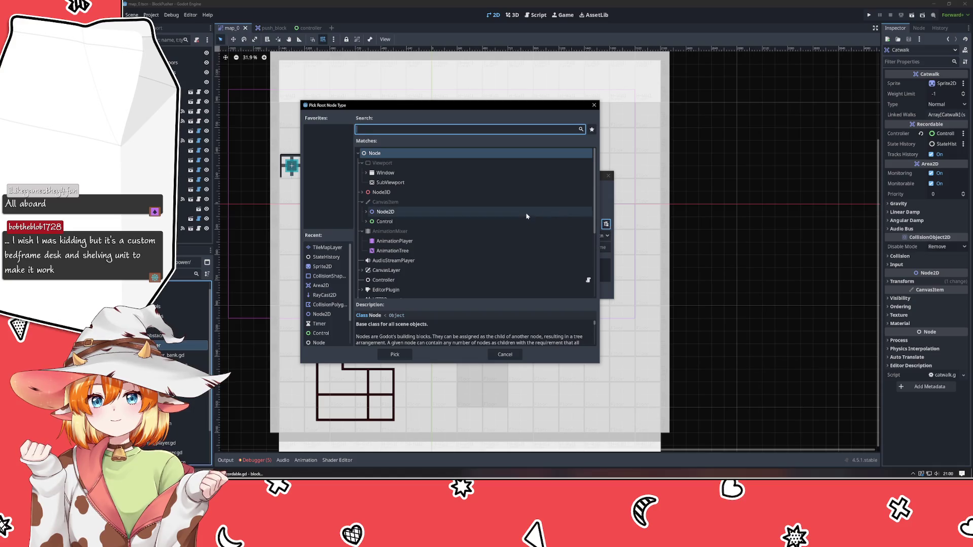
pyautogui.write('area')
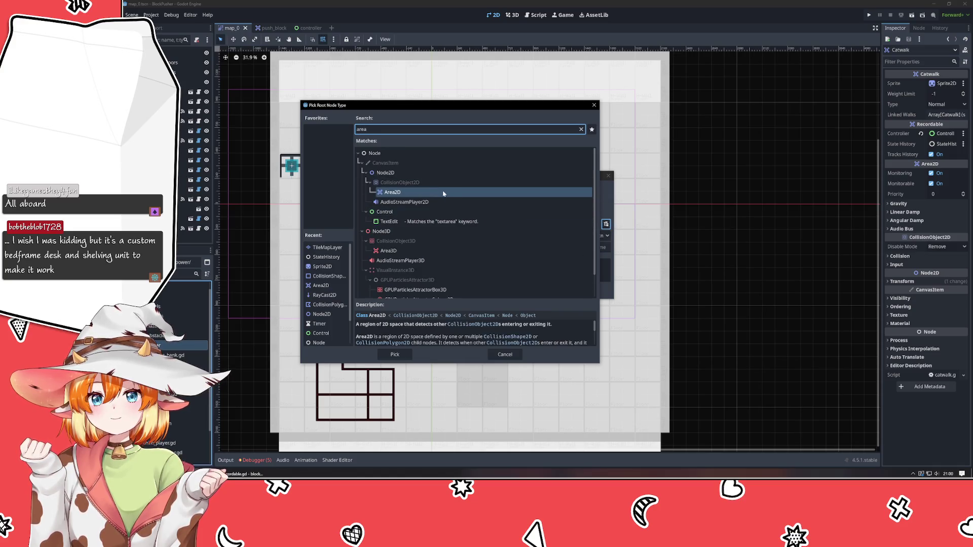
pyautogui.doubleClick(444, 192)
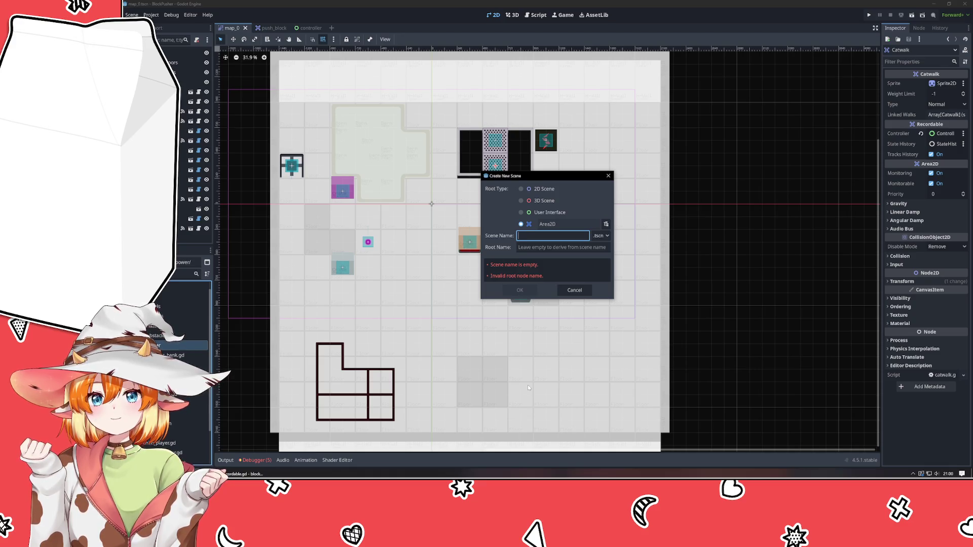
pyautogui.write('Conduit')
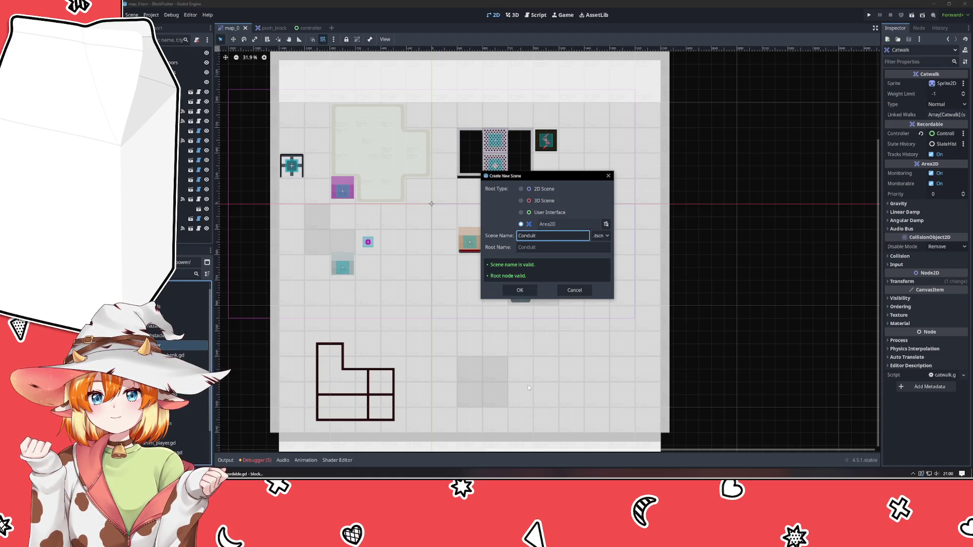
pyautogui.press('Return')
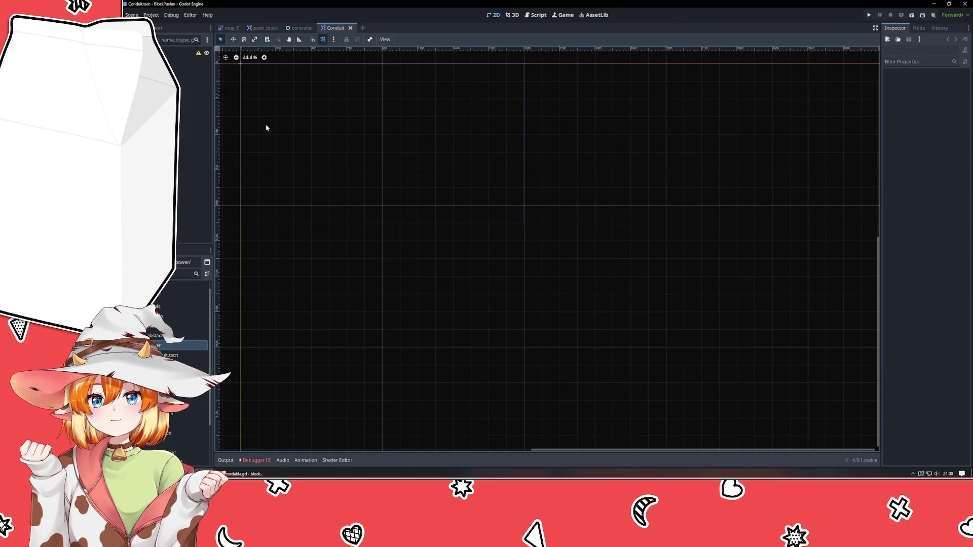
# Add a CollisionShape2D child under the Conduit root
pyautogui.rightClick(171, 57)
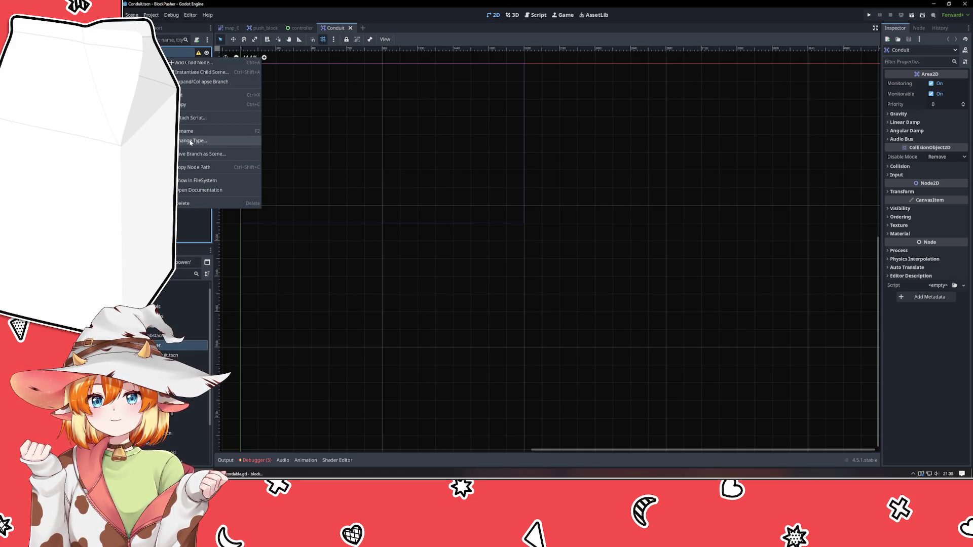
pyautogui.click(193, 63)
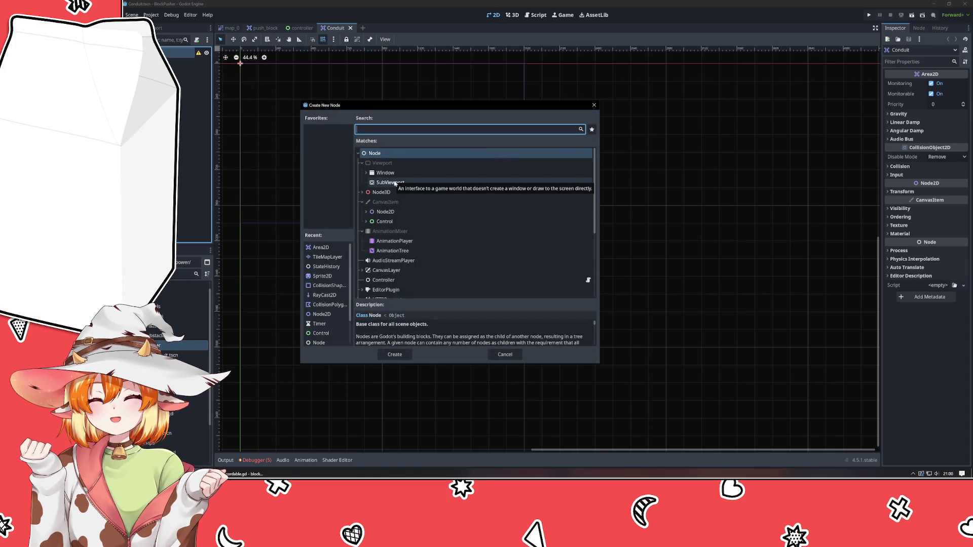
pyautogui.write('collis')
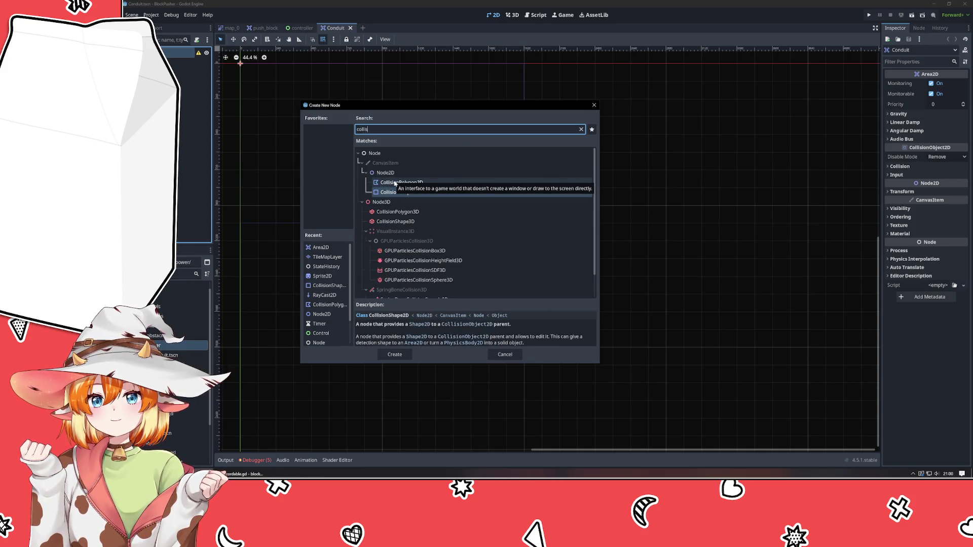
pyautogui.doubleClick(420, 193)
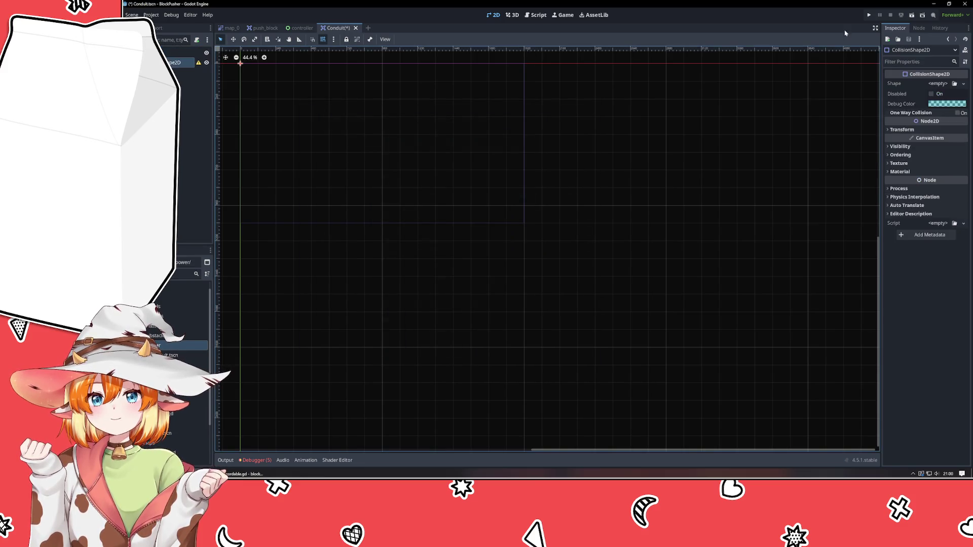
# Give the collision node a new RectangleShape2D
pyautogui.click(954, 83)
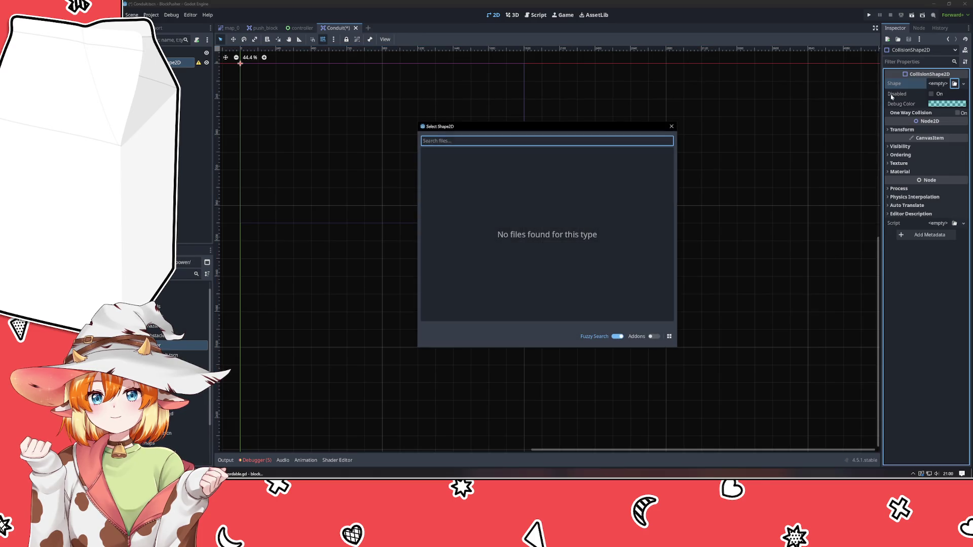
pyautogui.press('Escape')
pyautogui.click(938, 83)
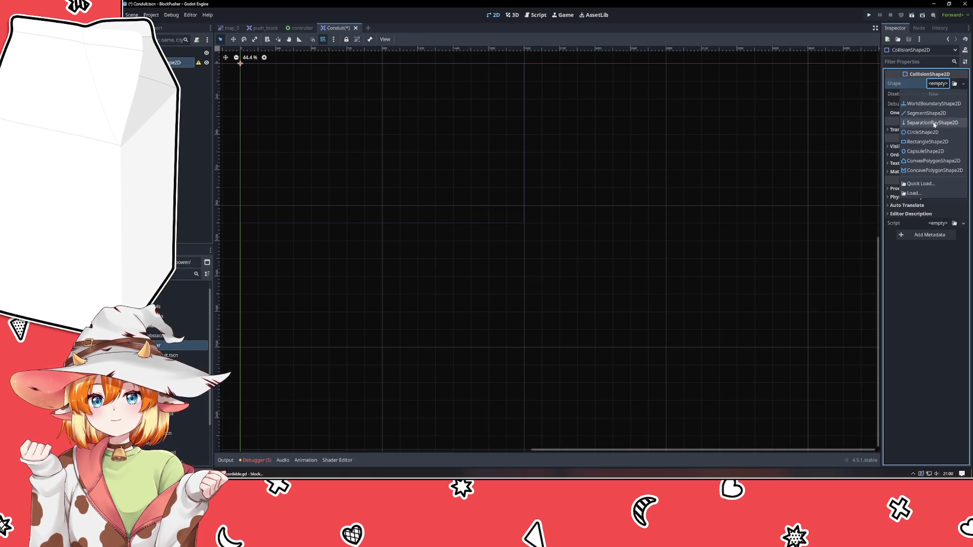
pyautogui.click(928, 142)
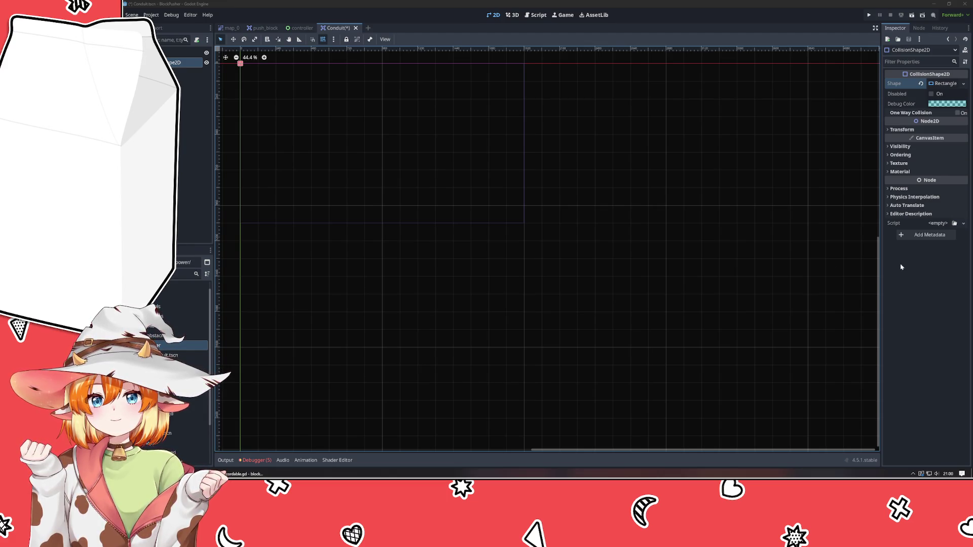
# Set the rectangle size to 120 × 120 and centre it in the view
pyautogui.click(944, 84)
pyautogui.click(948, 95)
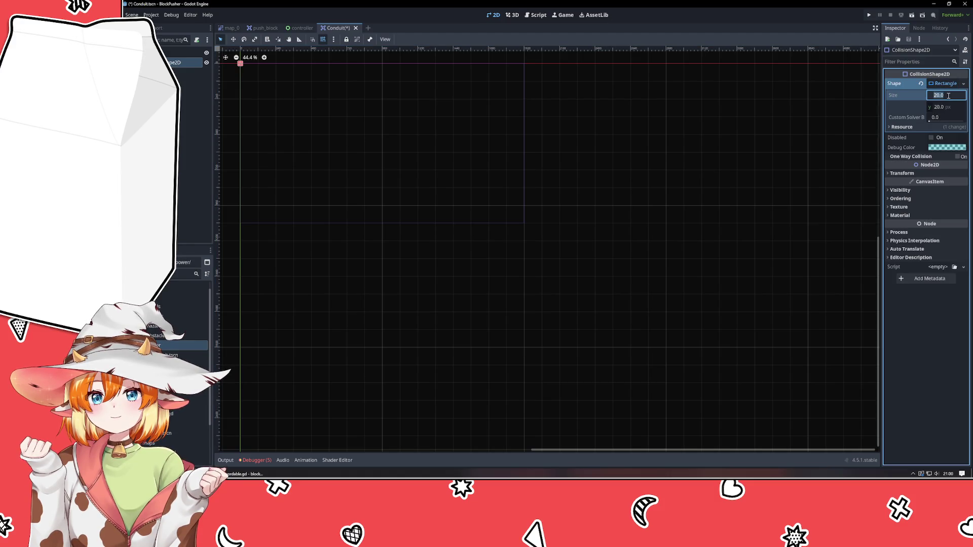
pyautogui.write('120')
pyautogui.press('Tab')
pyautogui.write('120')
pyautogui.press('Tab')
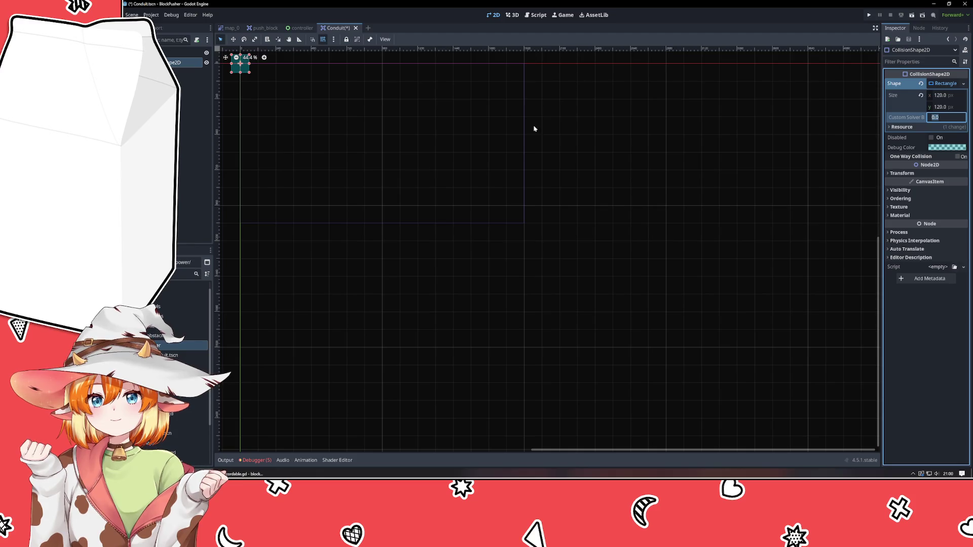
pyautogui.moveTo(534, 139)
pyautogui.mouseDown()
pyautogui.moveTo(708, 293)
pyautogui.moveTo(793, 322)
pyautogui.mouseUp()
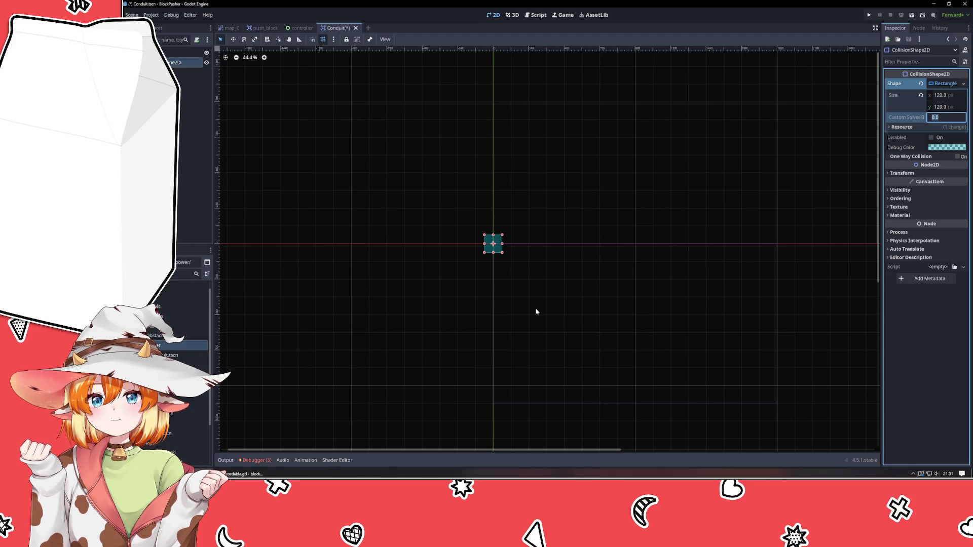
pyautogui.click(536, 311)
pyautogui.scroll(3, 473, 252)
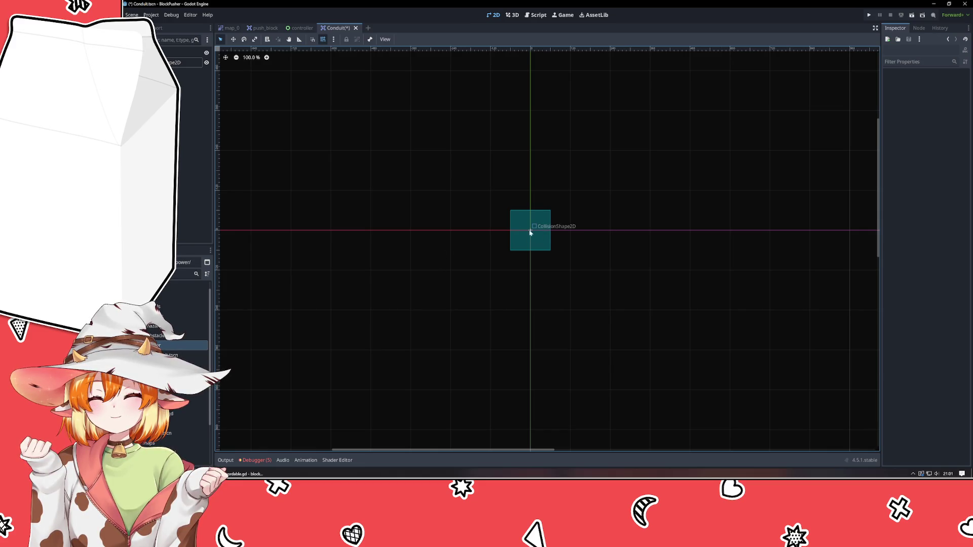
# Add a Sprite2D child node to the Conduit scene
pyautogui.rightClick(153, 101)
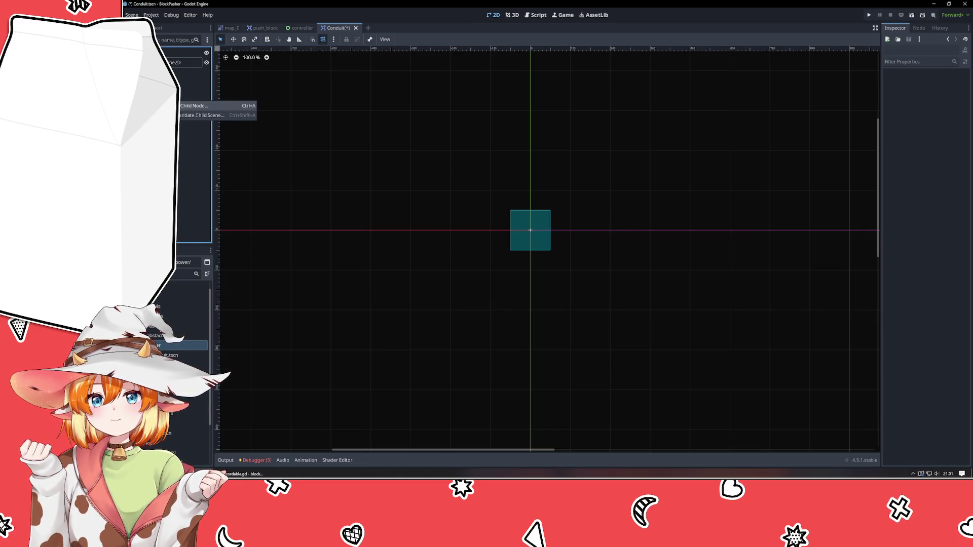
pyautogui.click(195, 106)
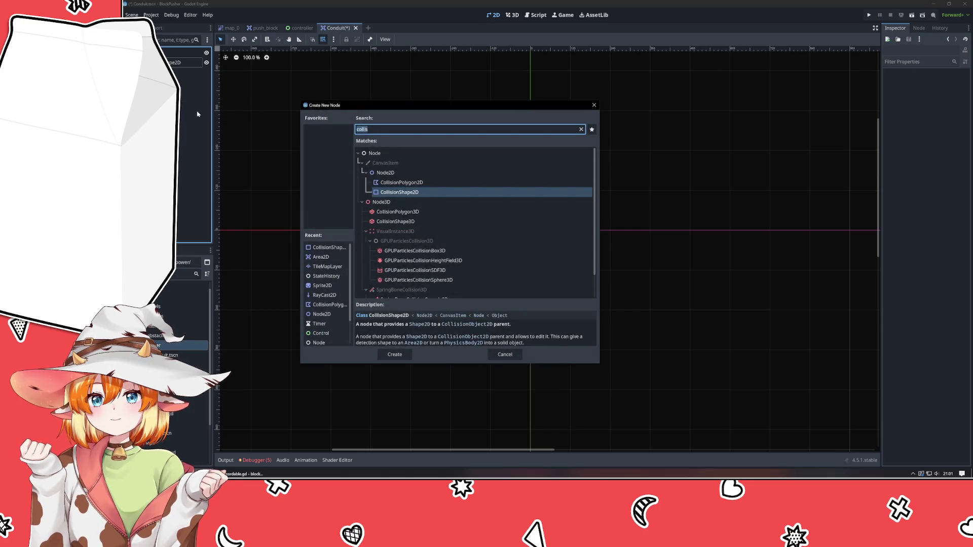
pyautogui.write('spri')
pyautogui.press('Return')
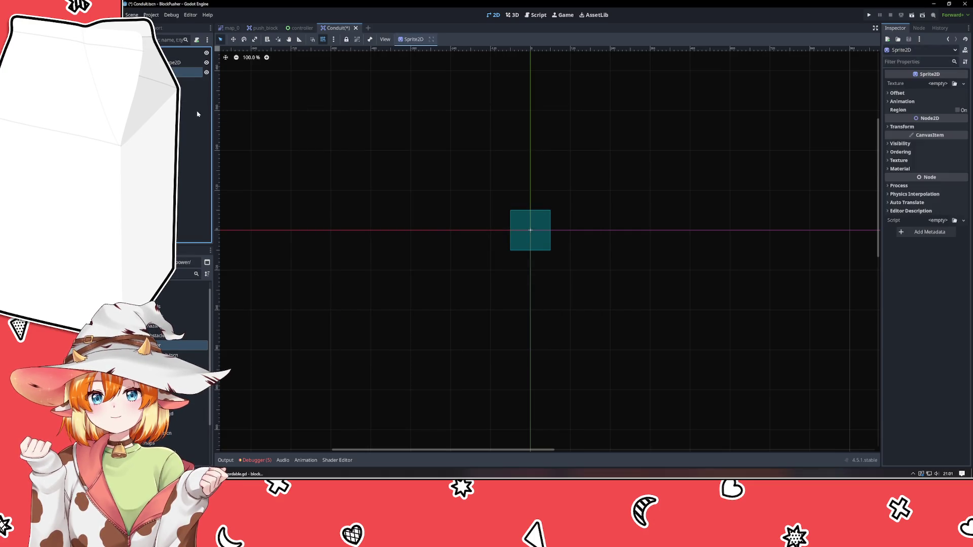
# Load Conduit.png as the sprite texture and set Animation Vframes to 3
pyautogui.click(954, 83)
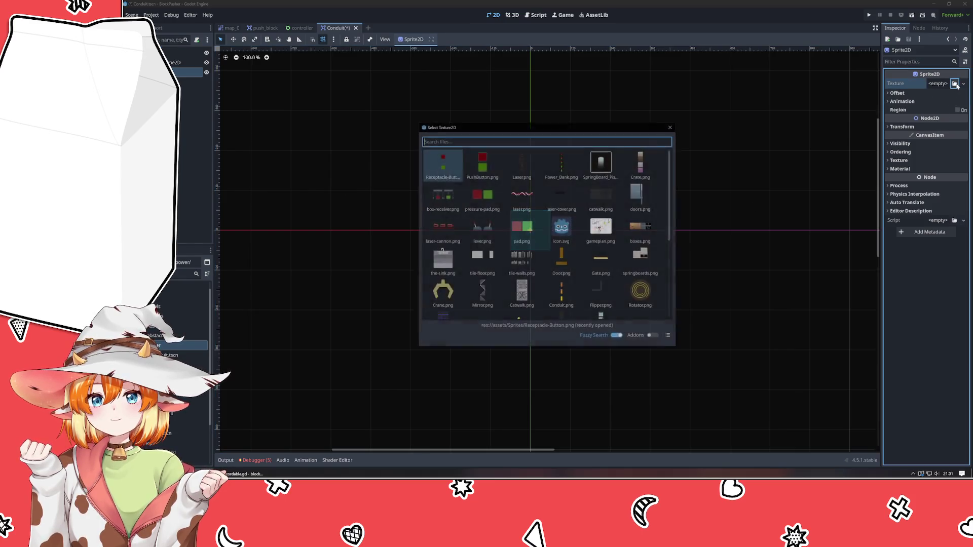
pyautogui.doubleClick(569, 294)
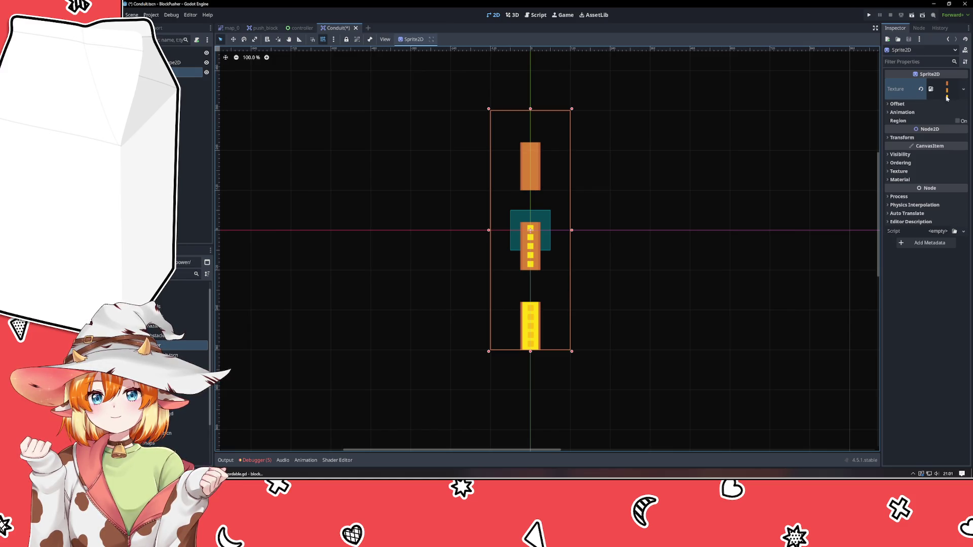
pyautogui.click(901, 105)
pyautogui.click(902, 104)
pyautogui.click(903, 112)
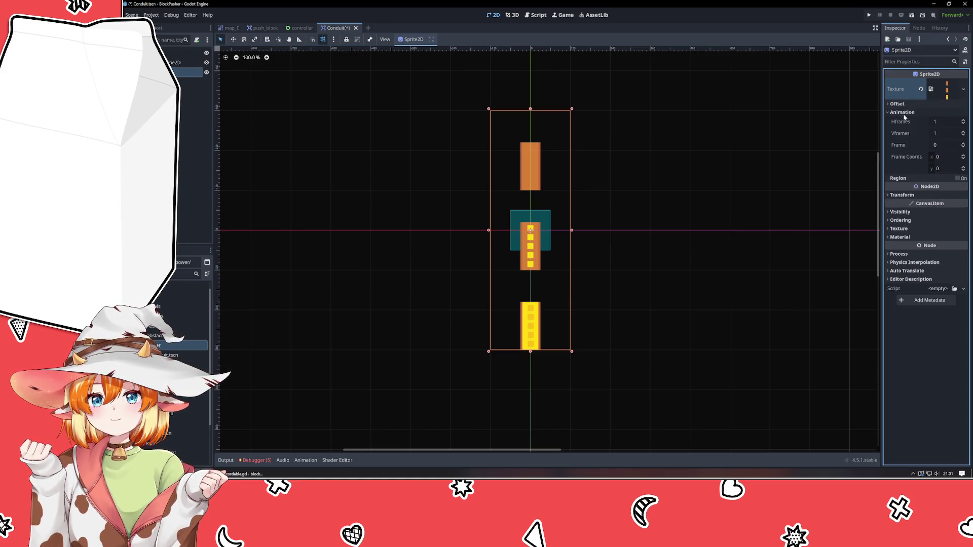
pyautogui.click(963, 131)
pyautogui.click(963, 131)
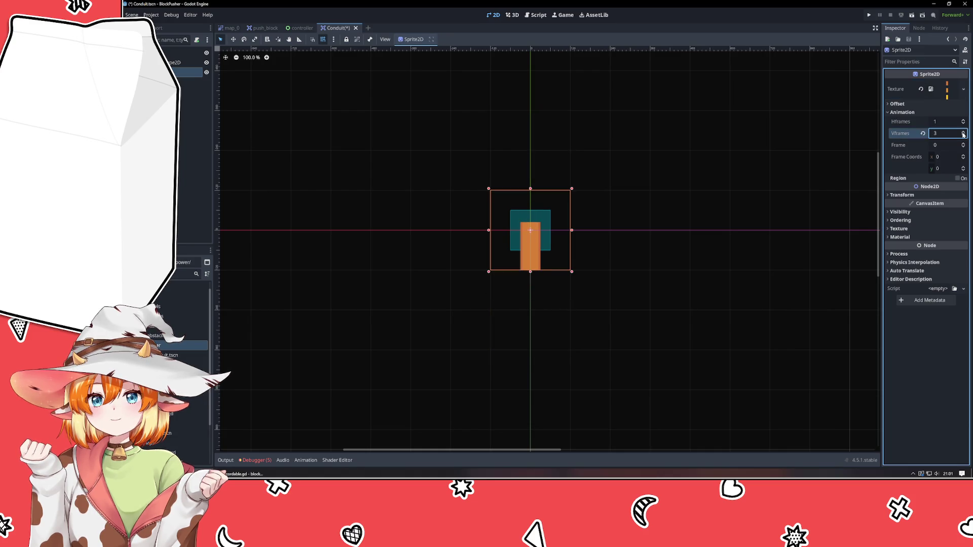
pyautogui.click(627, 314)
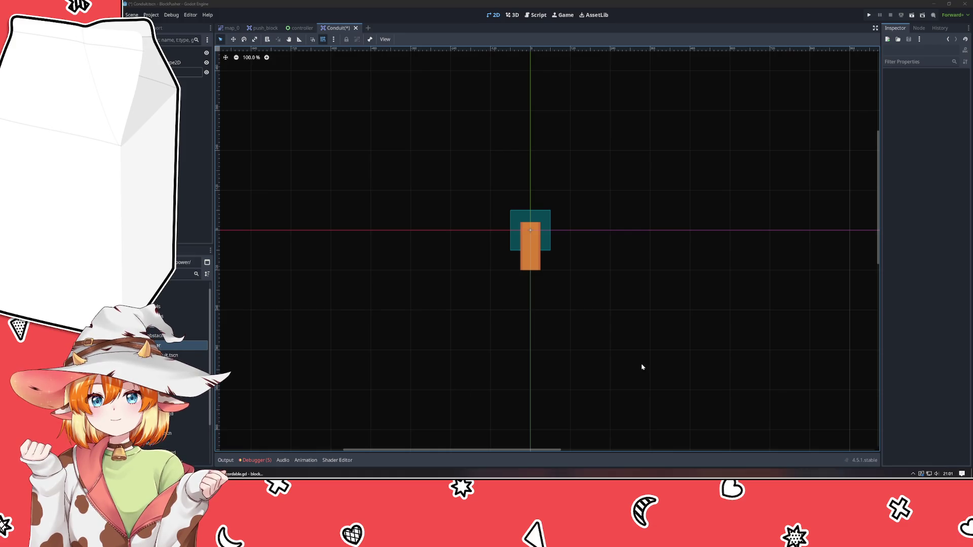
pyautogui.click(642, 342)
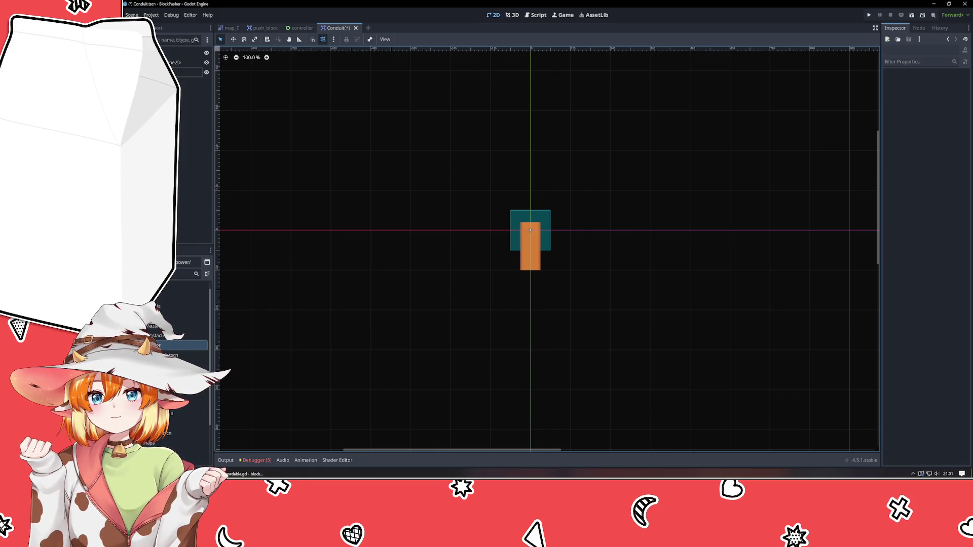
# Add a RayCast2D node to the Conduit scene
pyautogui.hotkey('ctrl', 'a')
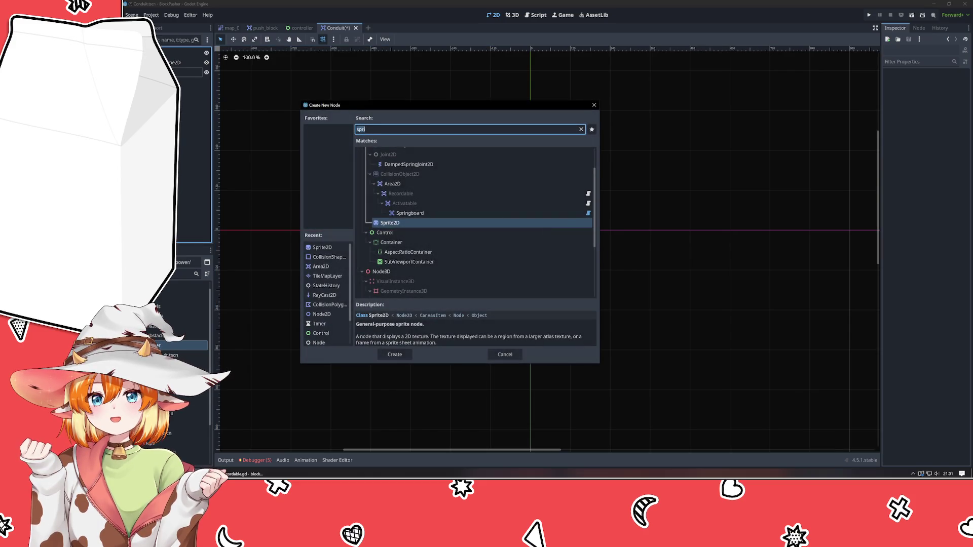
pyautogui.write('rayca')
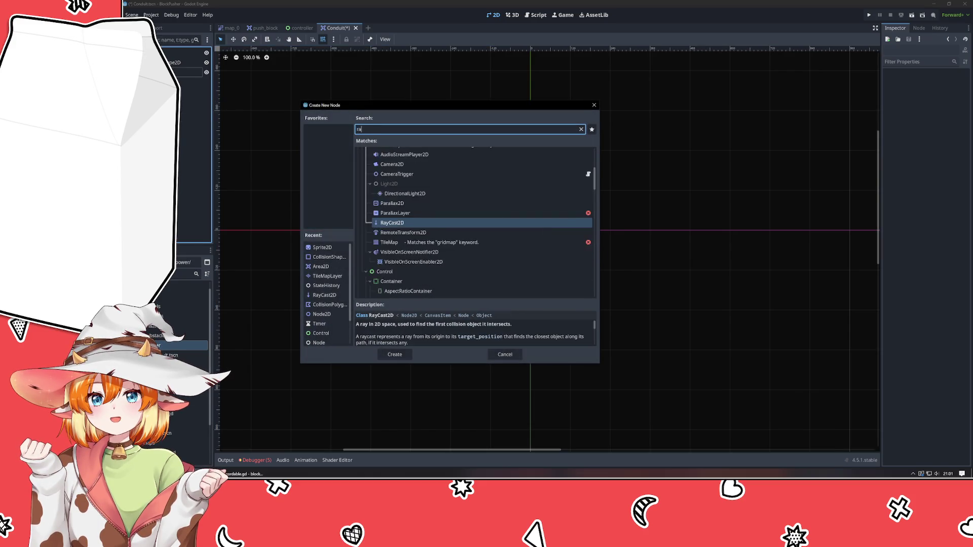
pyautogui.press('Return')
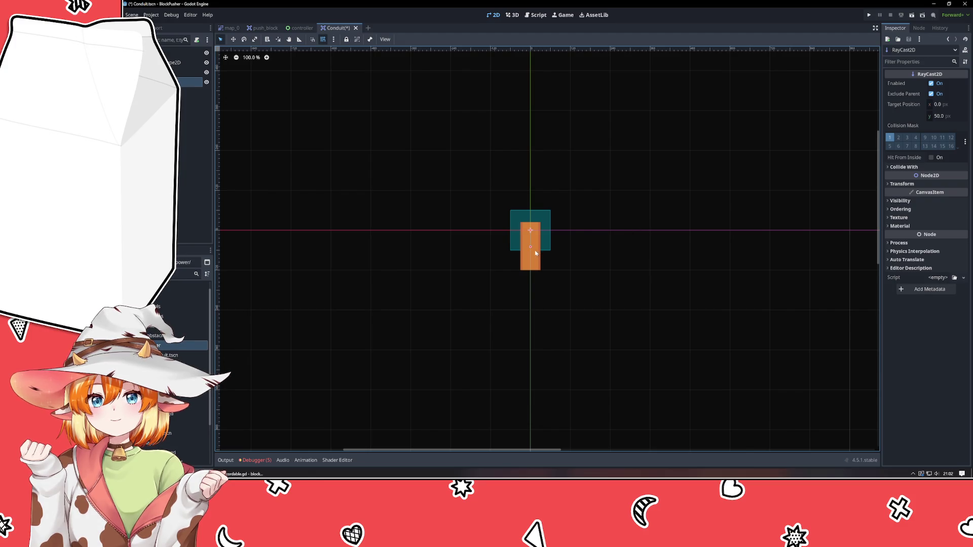
# Point the ray upward with its target position y set to -60
pyautogui.moveTo(531, 248)
pyautogui.mouseDown()
pyautogui.moveTo(549, 174)
pyautogui.moveTo(533, 199)
pyautogui.mouseUp()
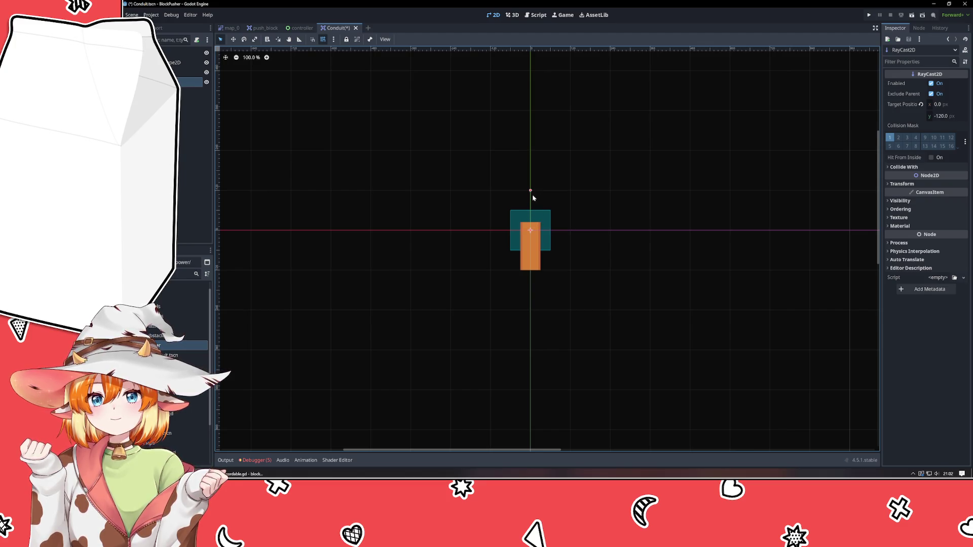
pyautogui.moveTo(533, 199); pyautogui.dragTo(528, 277)
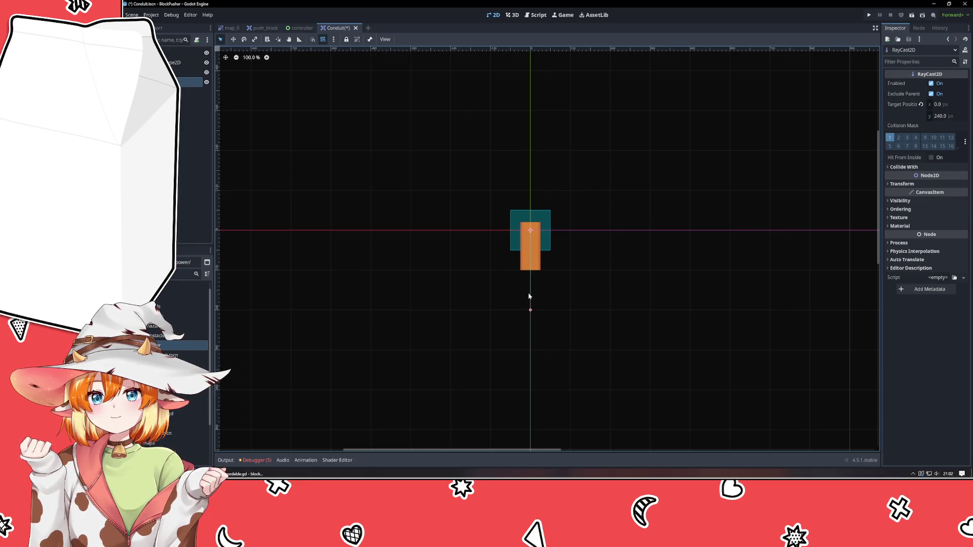
pyautogui.hotkey('ctrl', 'z')
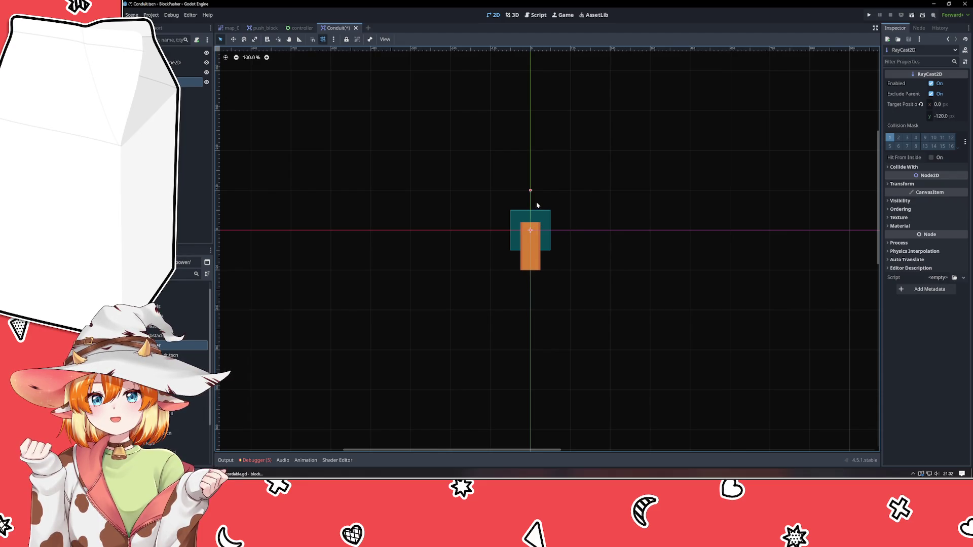
pyautogui.click(962, 118)
pyautogui.write('-60')
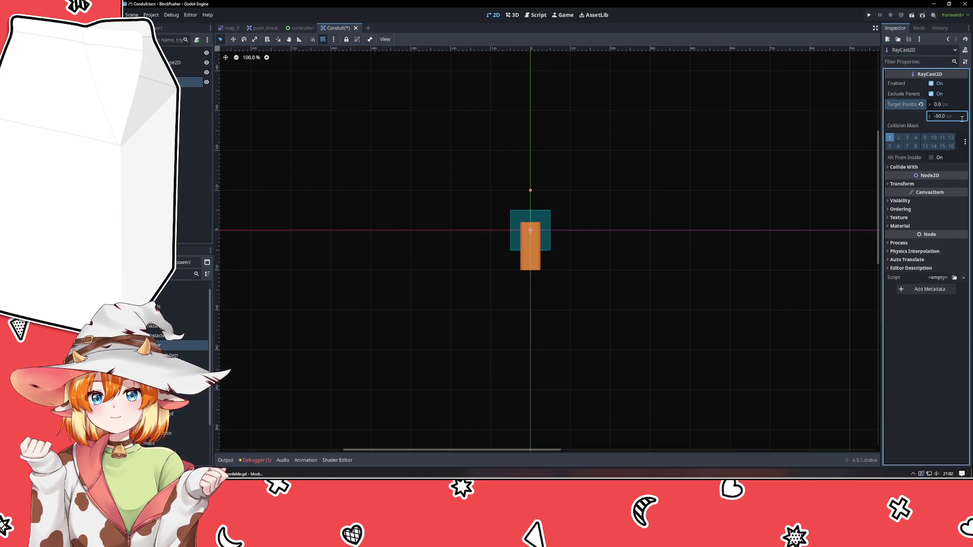
pyautogui.click(710, 278)
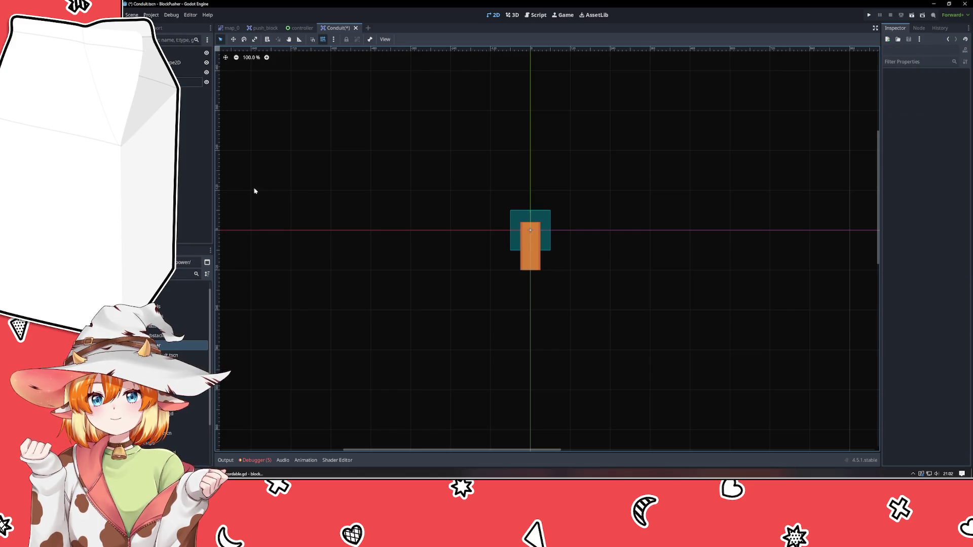
# Set the second ray probe's target position y to 120 so it points down
pyautogui.click(190, 91)
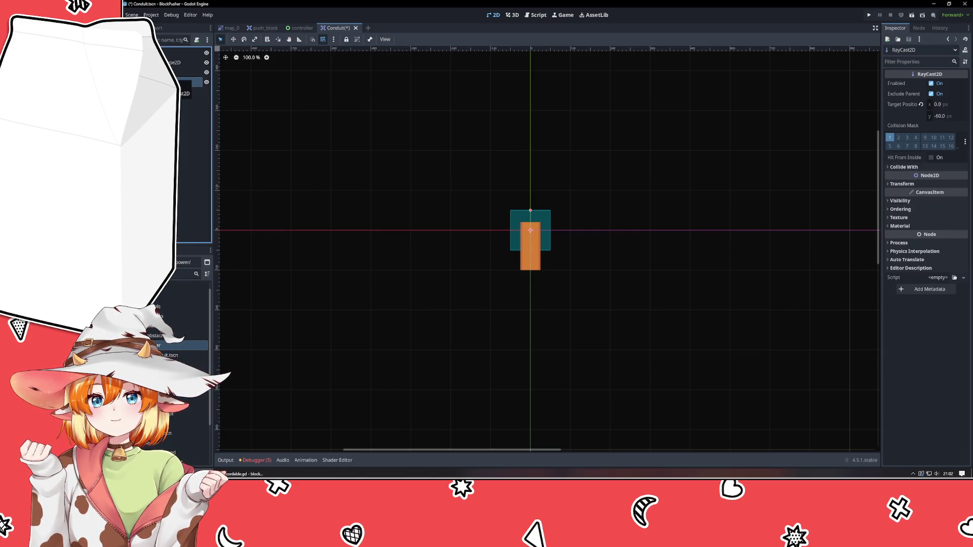
pyautogui.click(952, 117)
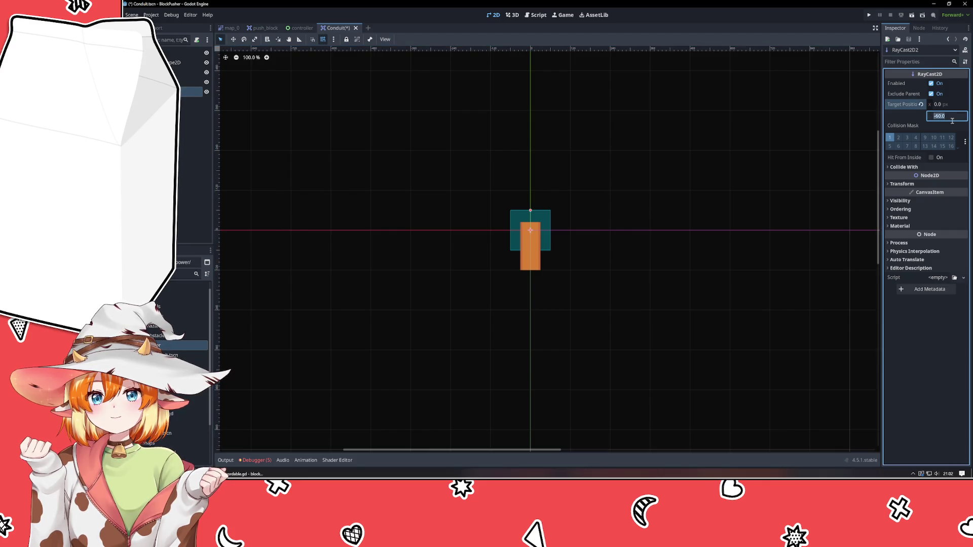
pyautogui.write('60')
pyautogui.click(719, 276)
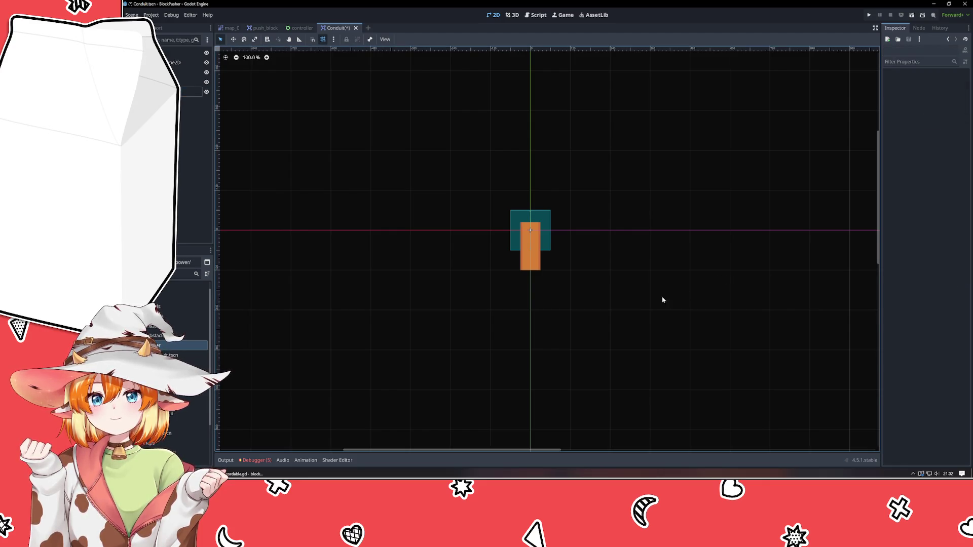
pyautogui.scroll(4, 555, 285)
pyautogui.scroll(2, 555, 285)
pyautogui.click(502, 211)
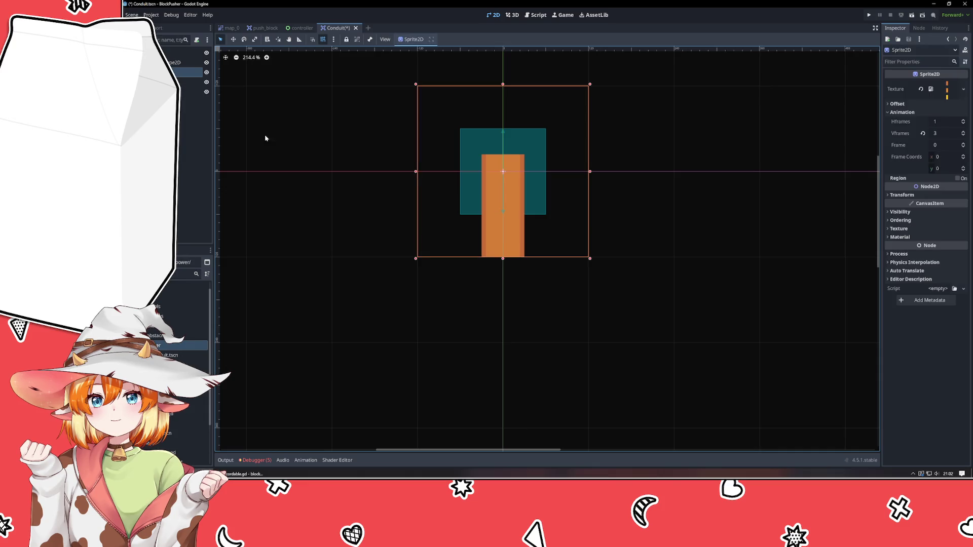
pyautogui.click(190, 92)
pyautogui.click(946, 117)
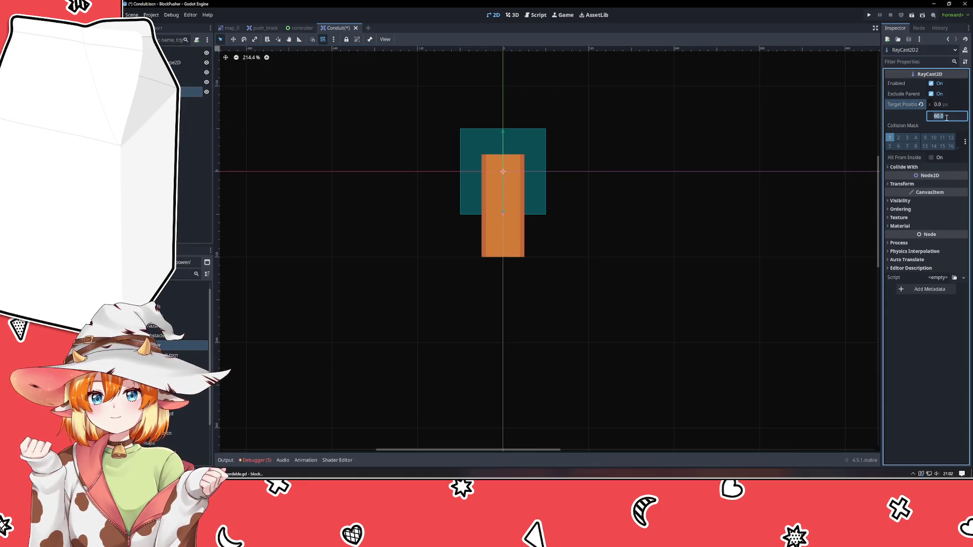
pyautogui.write('120')
pyautogui.press('Return')
pyautogui.click(813, 302)
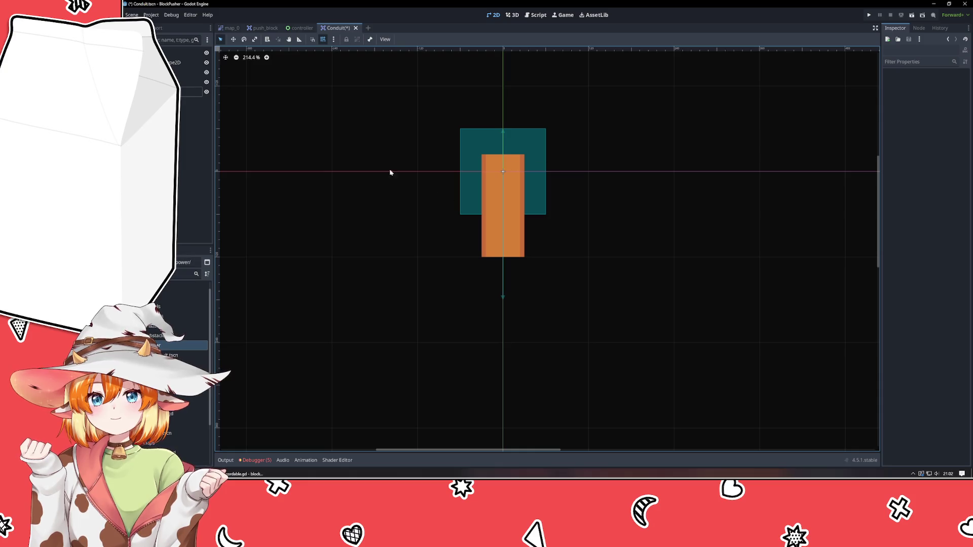
pyautogui.click(190, 82)
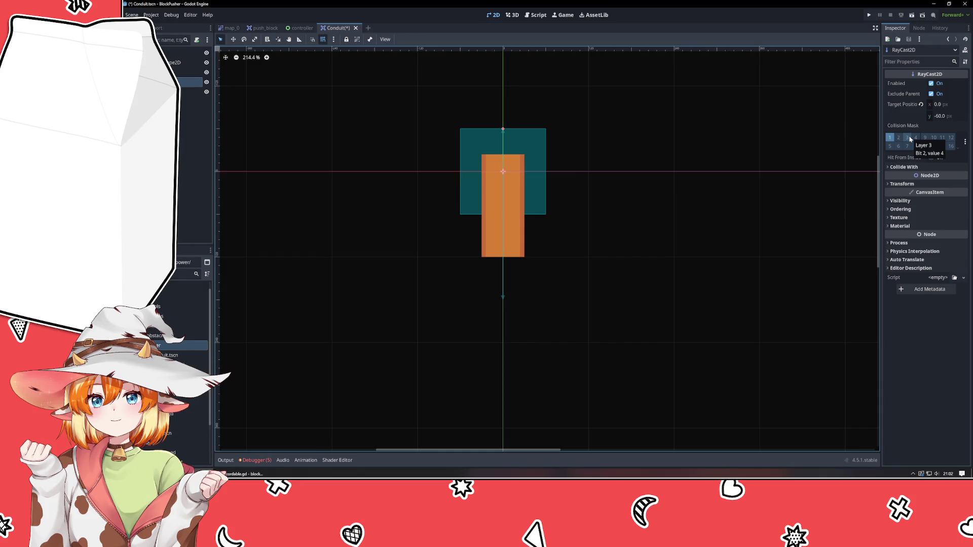
# Switch the probe's collision mask from layer 1 to layer 3 and name layer 3 'Conduit'
pyautogui.click(889, 138)
pyautogui.click(907, 138)
pyautogui.rightClick(910, 140)
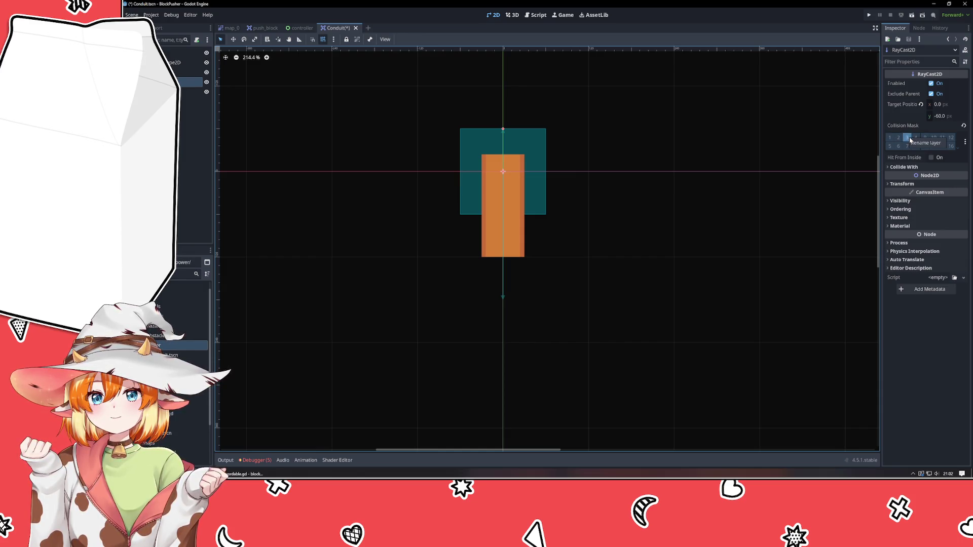
pyautogui.click(921, 143)
pyautogui.write('Conduit')
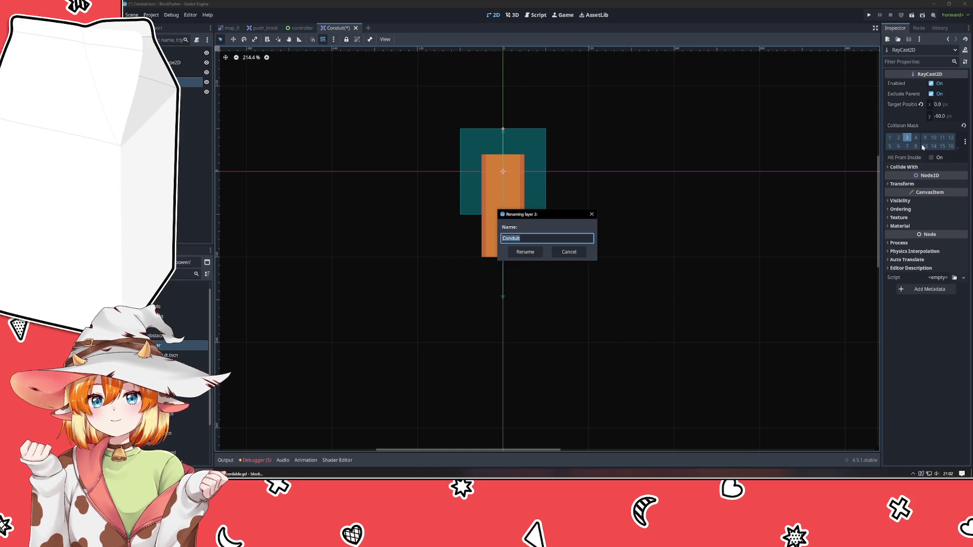
pyautogui.press('Return')
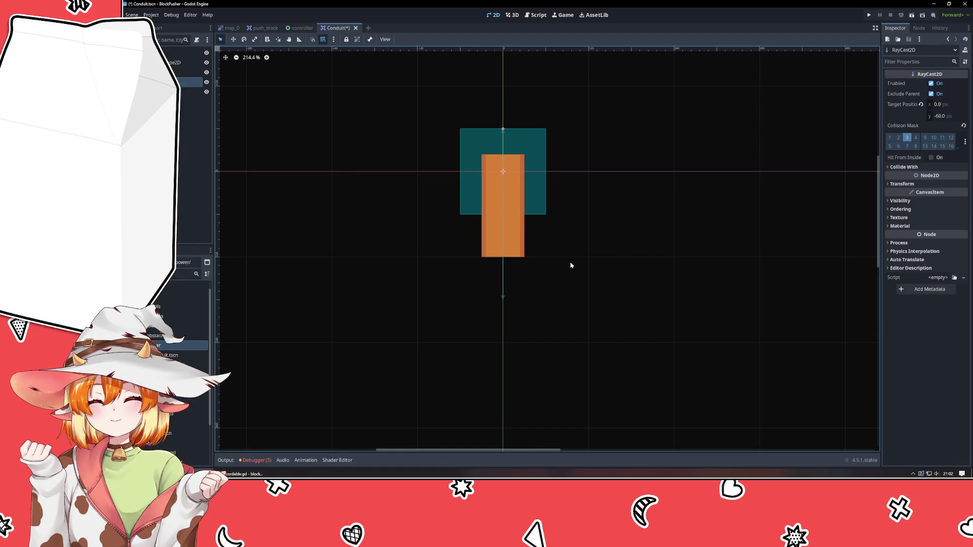
pyautogui.click(183, 72)
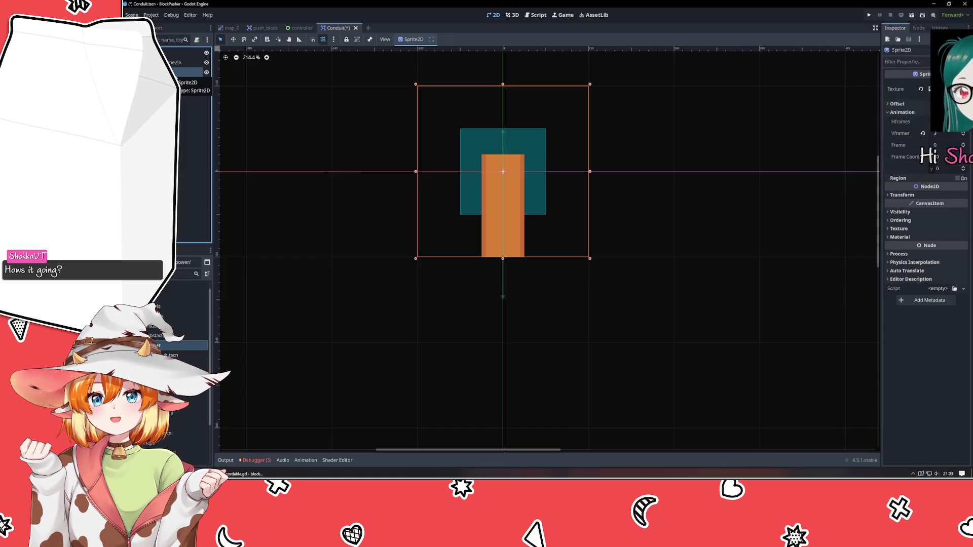
pyautogui.click(344, 265)
pyautogui.scroll(-4, 537, 323)
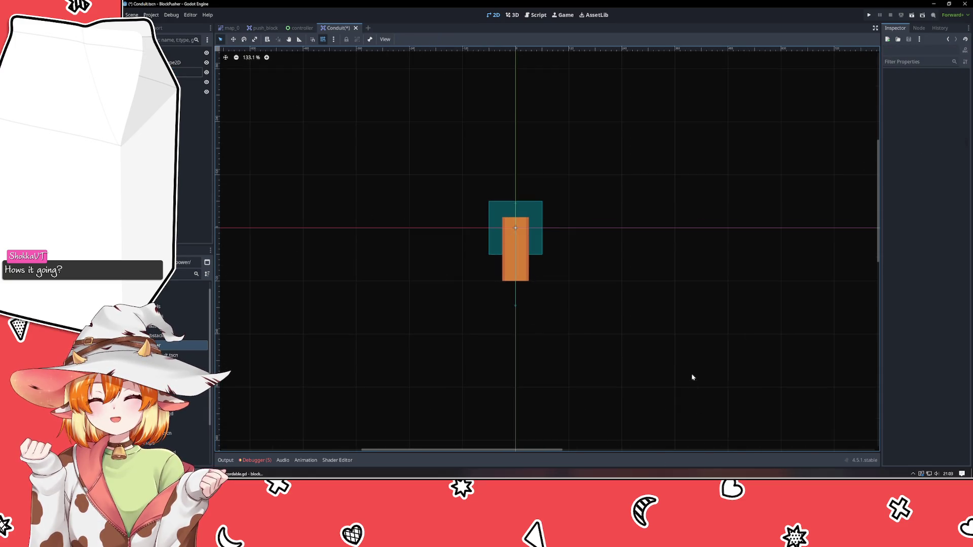
pyautogui.scroll(2, 628, 274)
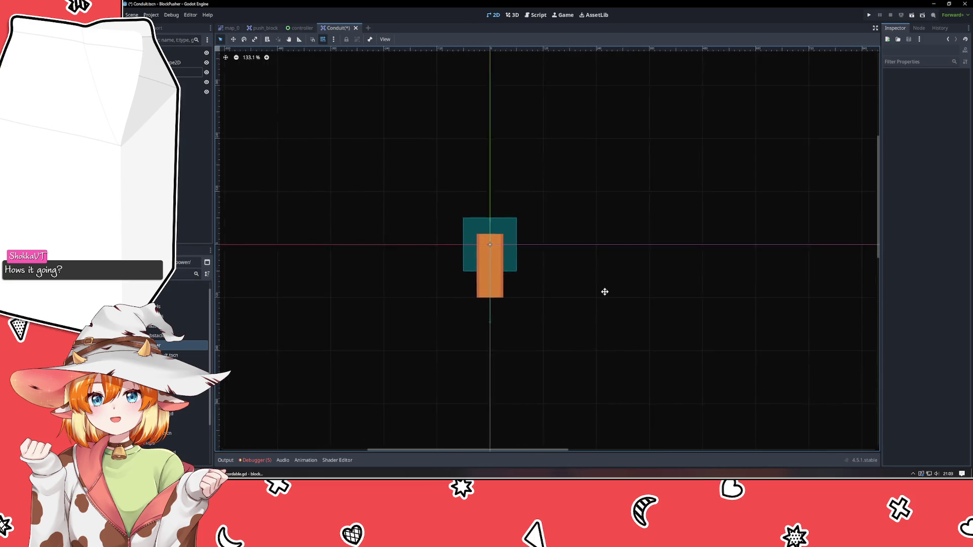
pyautogui.click(499, 289)
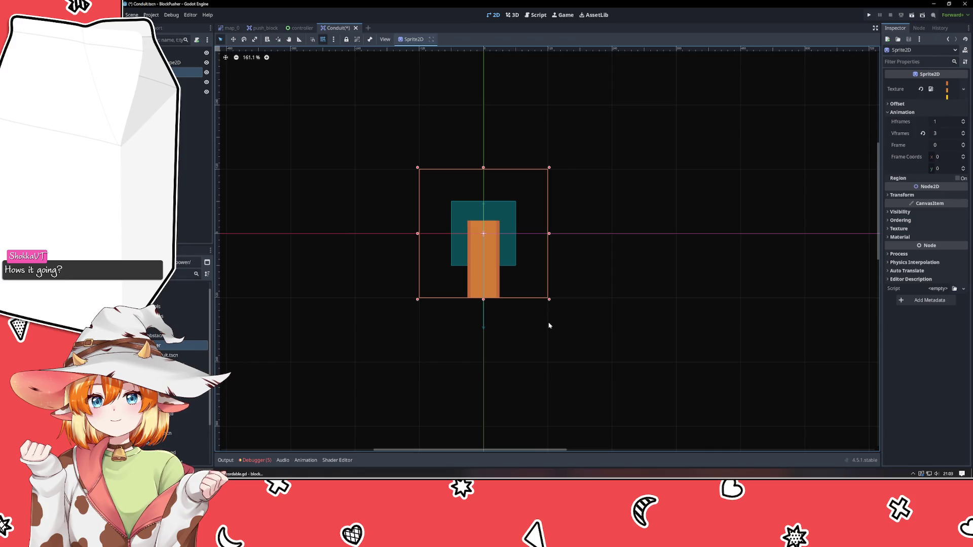
pyautogui.click(535, 344)
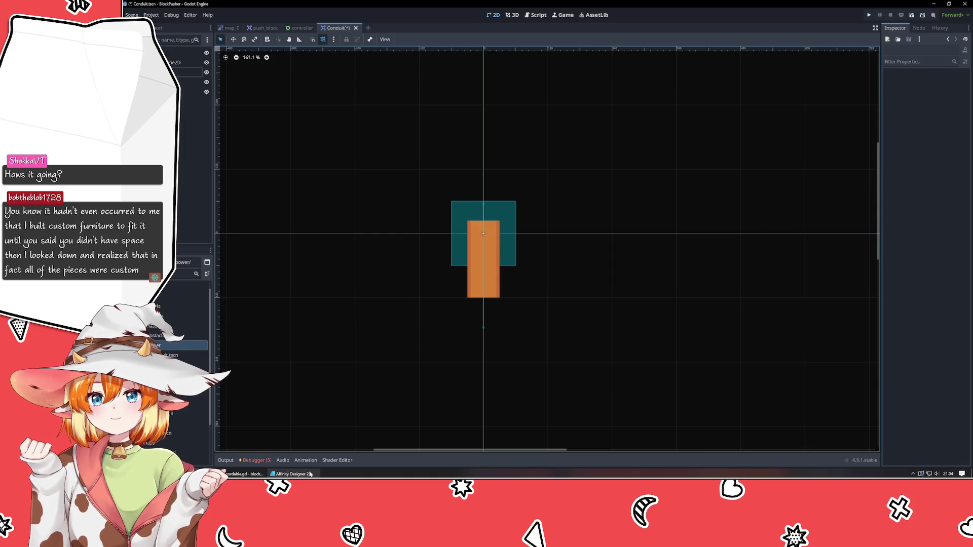
# Review the conduit mockup on Artboard1 in Affinity Designer 2, then close it
pyautogui.click(290, 474)
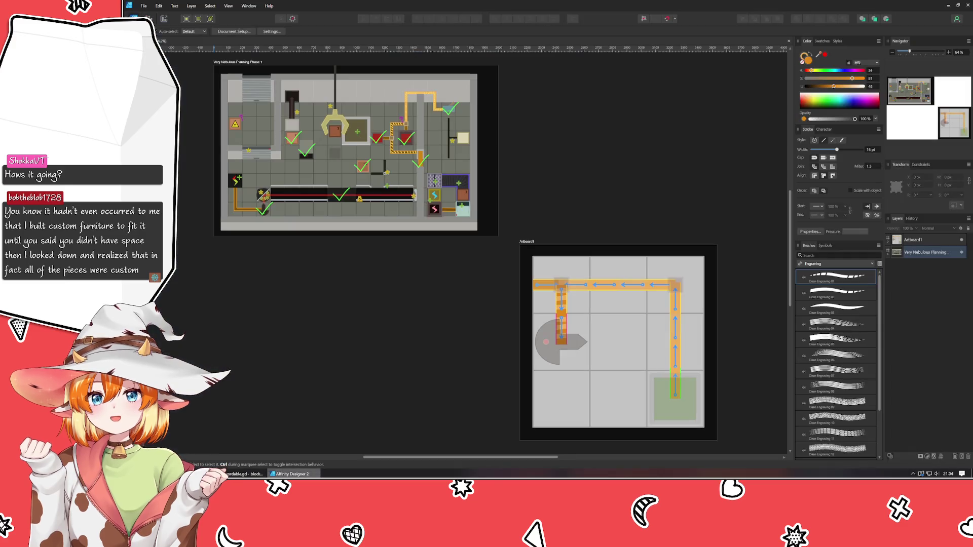
pyautogui.moveTo(636, 378)
pyautogui.mouseDown()
pyautogui.moveTo(539, 291)
pyautogui.moveTo(498, 323)
pyautogui.moveTo(500, 303)
pyautogui.mouseUp()
pyautogui.scroll(4, 500, 303)
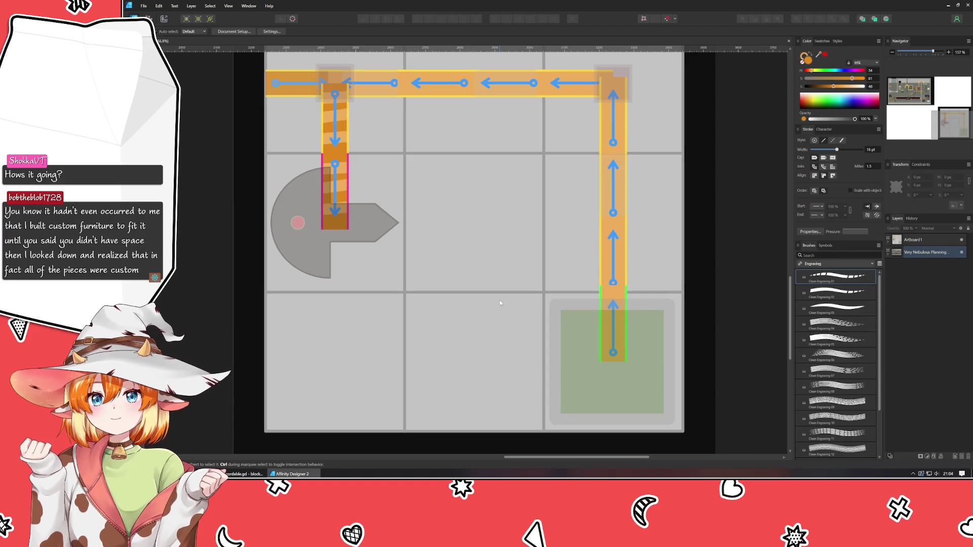
pyautogui.scroll(-1, 499, 299)
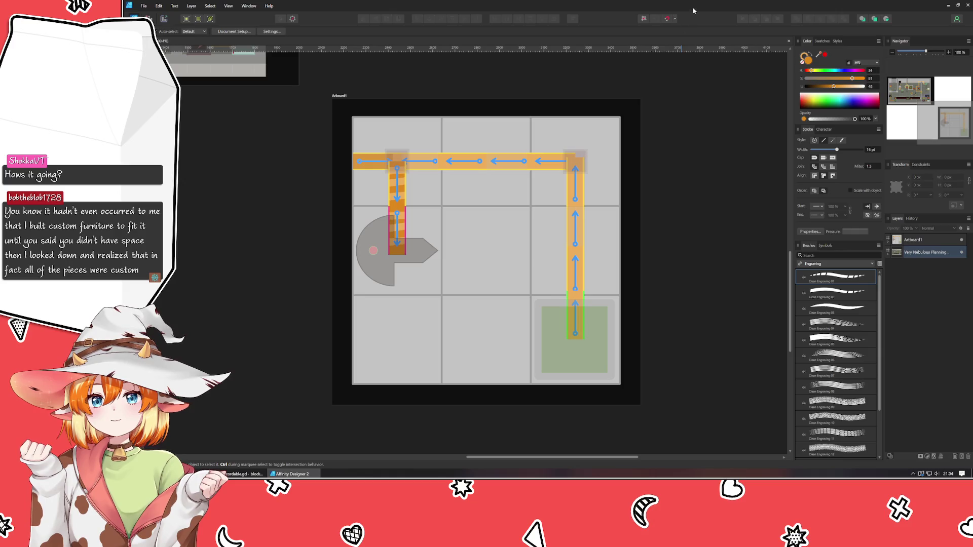
pyautogui.click(965, 5)
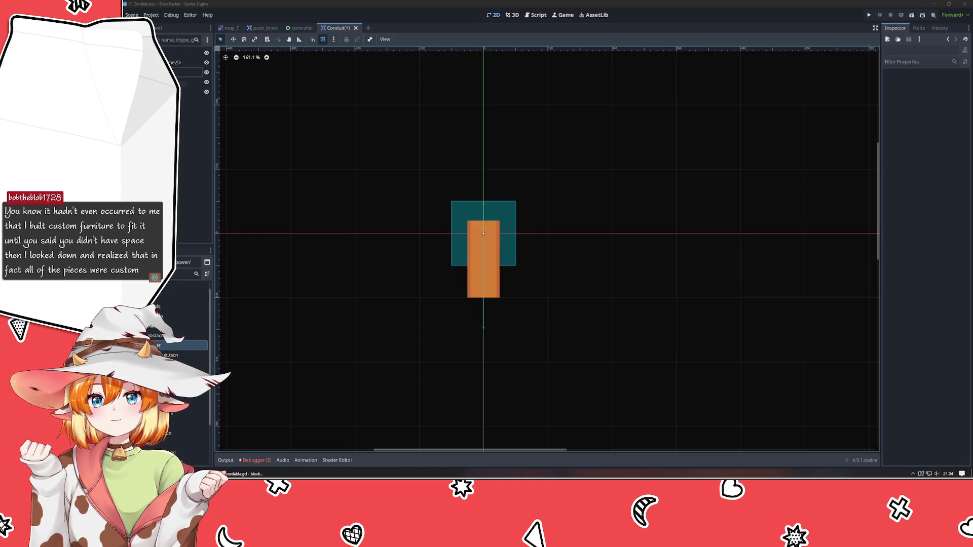
# Drag the second conduit sprite up and to the right, then undo the move
pyautogui.click(190, 72)
pyautogui.click(538, 268)
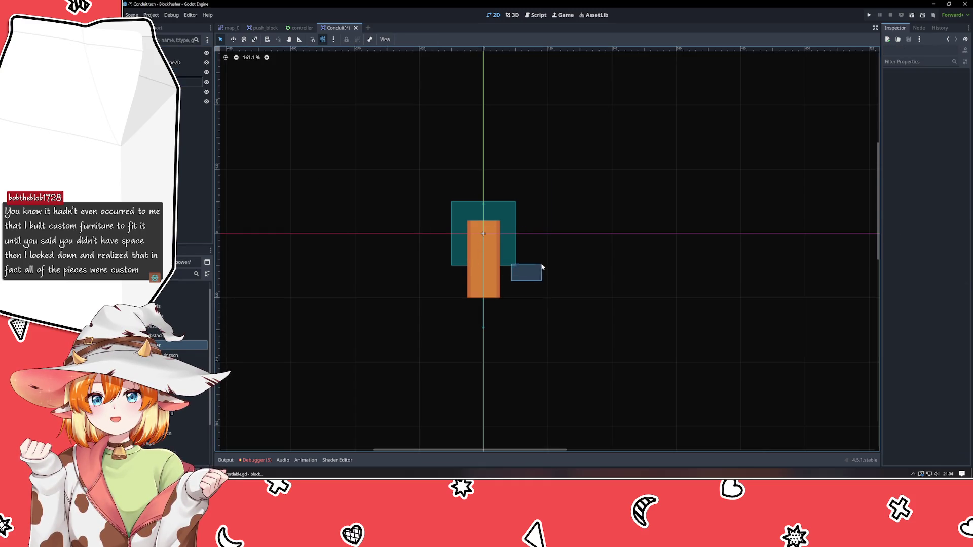
pyautogui.moveTo(477, 292)
pyautogui.mouseDown()
pyautogui.moveTo(476, 229)
pyautogui.moveTo(542, 165)
pyautogui.moveTo(540, 184)
pyautogui.moveTo(509, 186)
pyautogui.moveTo(525, 187)
pyautogui.mouseUp()
pyautogui.click(544, 300)
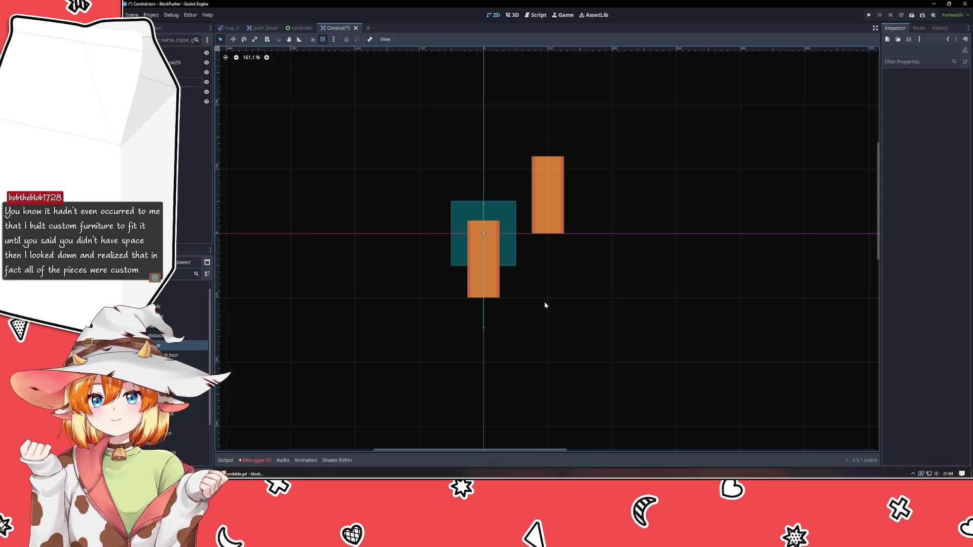
pyautogui.hotkey('ctrl', 'z')
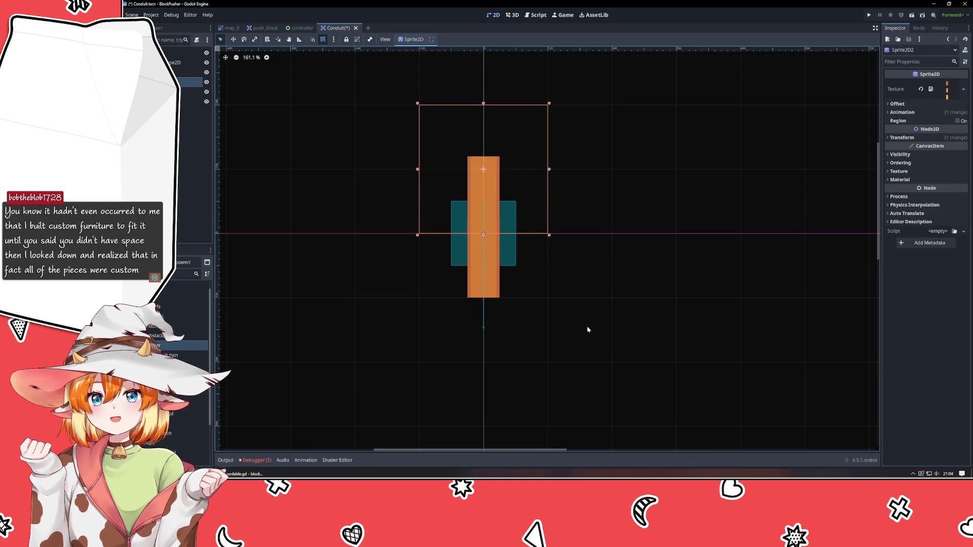
pyautogui.click(586, 330)
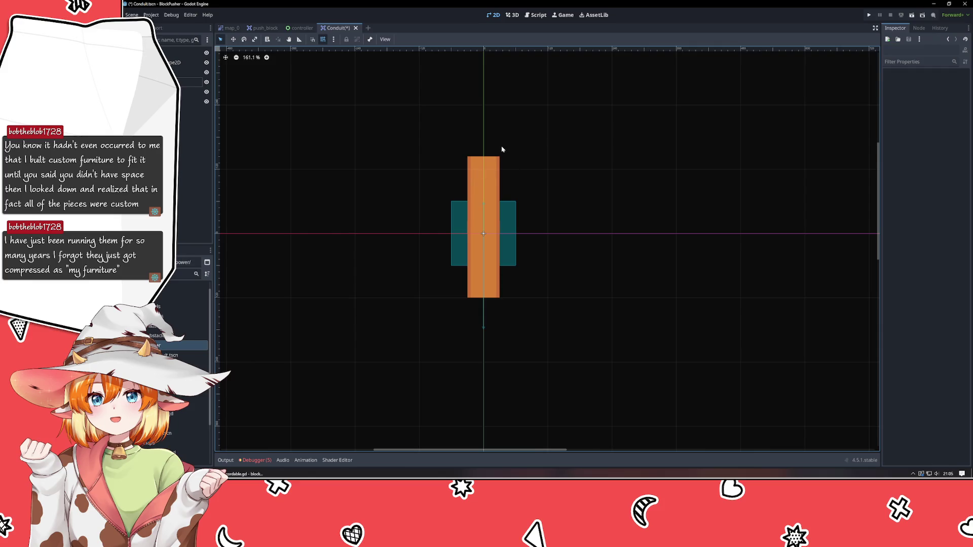
# Select the upper conduit sprite and try nudging it, returning it to its spot
pyautogui.click(477, 167)
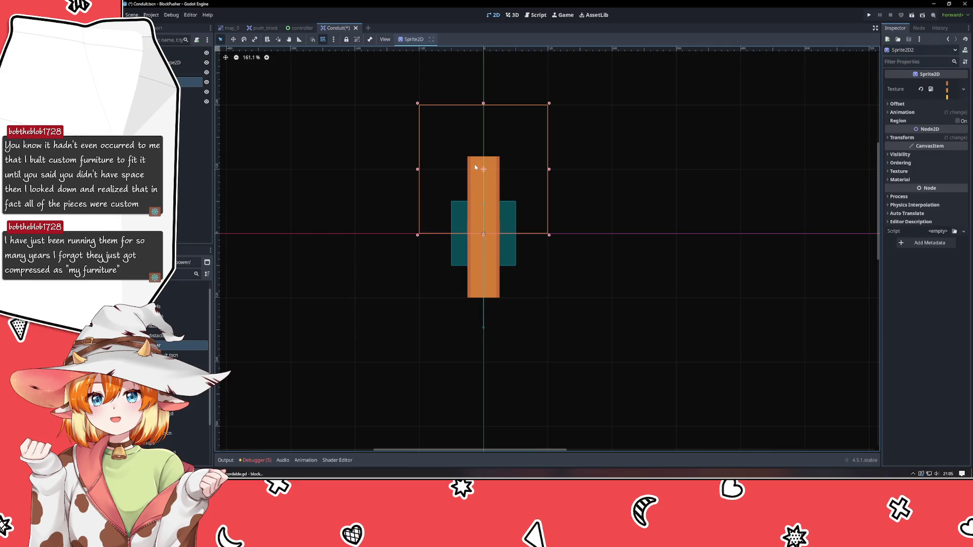
pyautogui.click(327, 290)
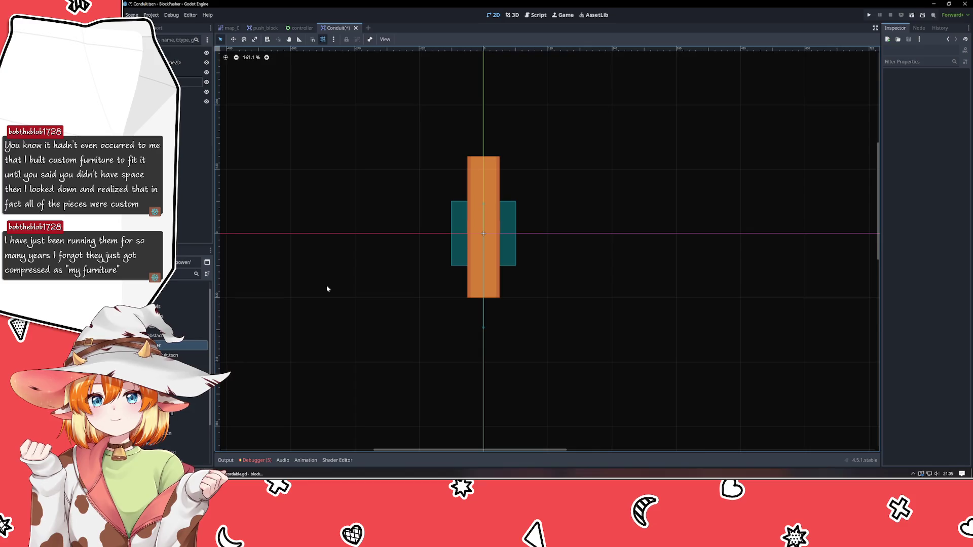
pyautogui.click(479, 162)
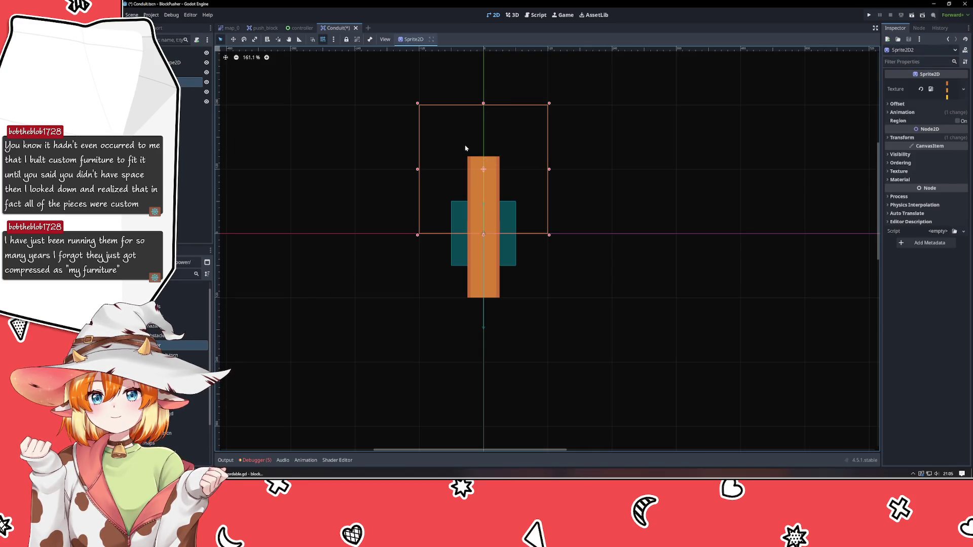
pyautogui.click(360, 300)
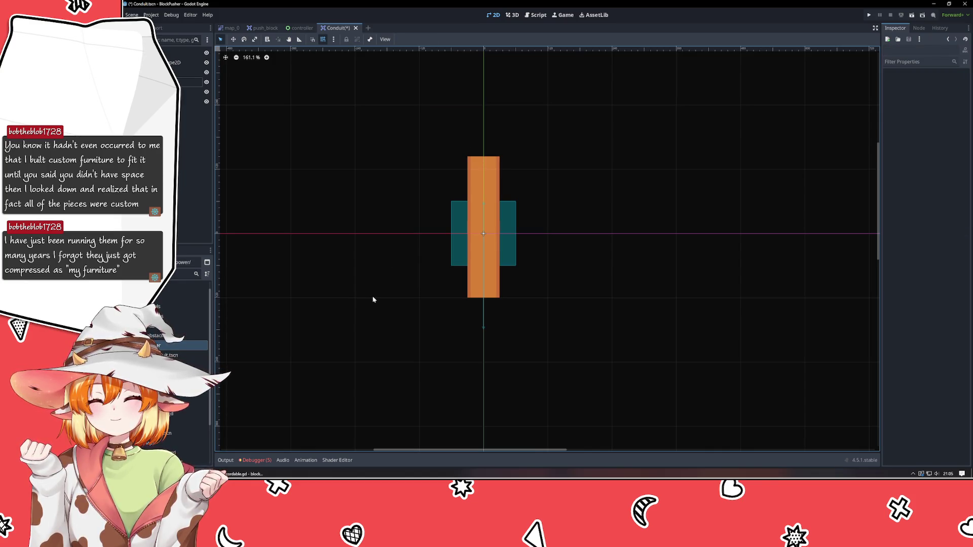
pyautogui.moveTo(489, 197)
pyautogui.mouseDown()
pyautogui.moveTo(544, 191)
pyautogui.moveTo(481, 385)
pyautogui.moveTo(504, 158)
pyautogui.moveTo(499, 174)
pyautogui.moveTo(572, 304)
pyautogui.moveTo(492, 327)
pyautogui.moveTo(531, 324)
pyautogui.moveTo(591, 233)
pyautogui.moveTo(514, 196)
pyautogui.mouseUp()
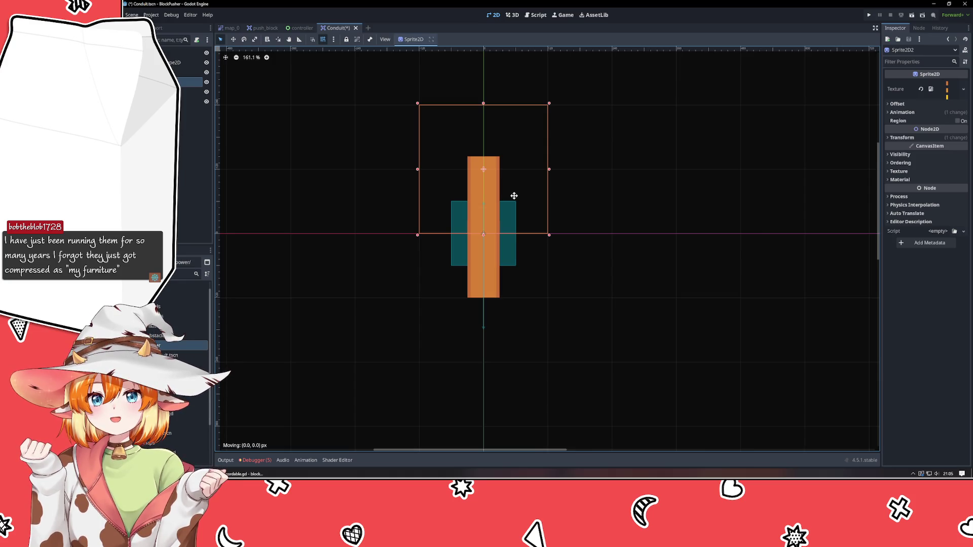
pyautogui.moveTo(514, 195)
pyautogui.mouseDown()
pyautogui.moveTo(535, 195)
pyautogui.moveTo(488, 189)
pyautogui.moveTo(529, 188)
pyautogui.moveTo(532, 304)
pyautogui.moveTo(489, 308)
pyautogui.moveTo(568, 227)
pyautogui.moveTo(507, 195)
pyautogui.moveTo(527, 198)
pyautogui.moveTo(506, 199)
pyautogui.mouseUp()
# Shift the upper conduit sprite one grid cell (120 px) to the right
pyautogui.click(528, 209)
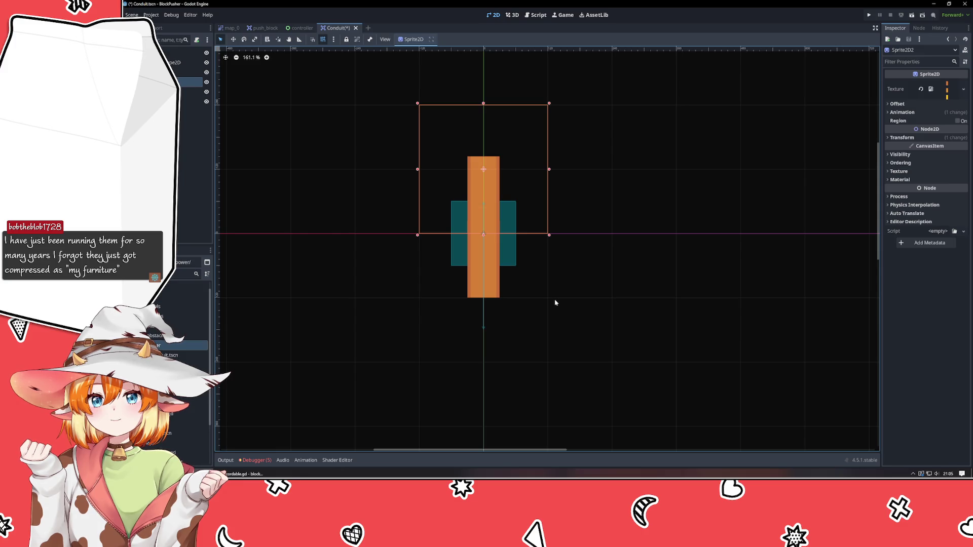
pyautogui.moveTo(510, 197); pyautogui.dragTo(551, 194)
pyautogui.click(546, 343)
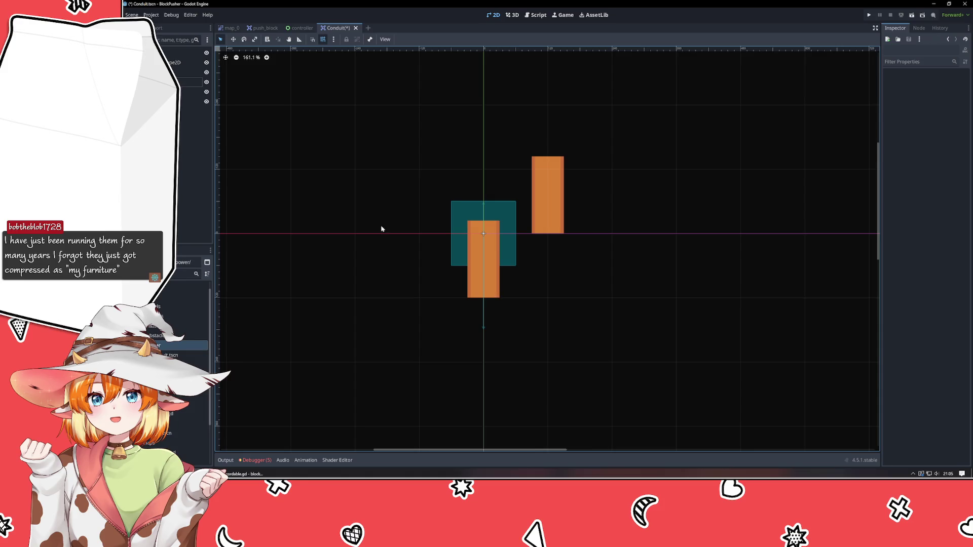
pyautogui.click(483, 233)
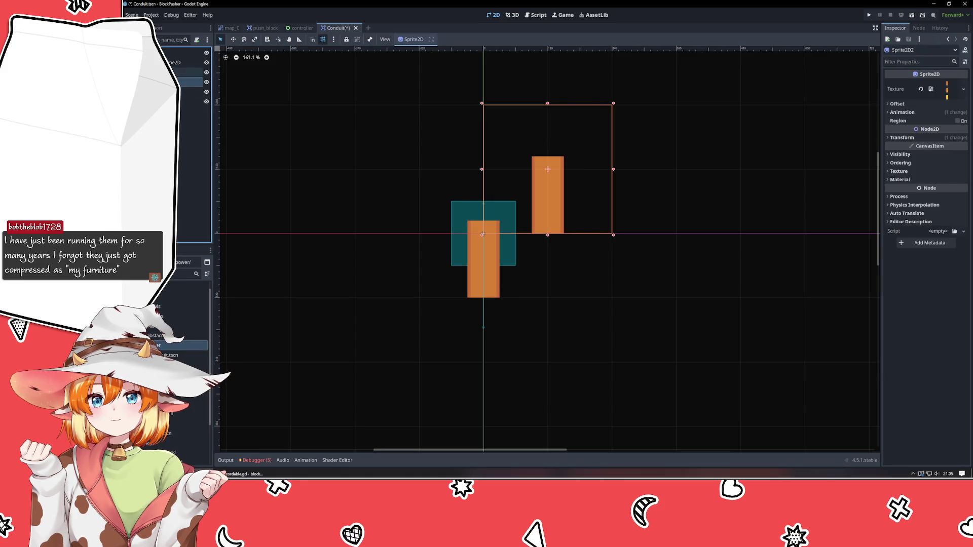
pyautogui.click(483, 234)
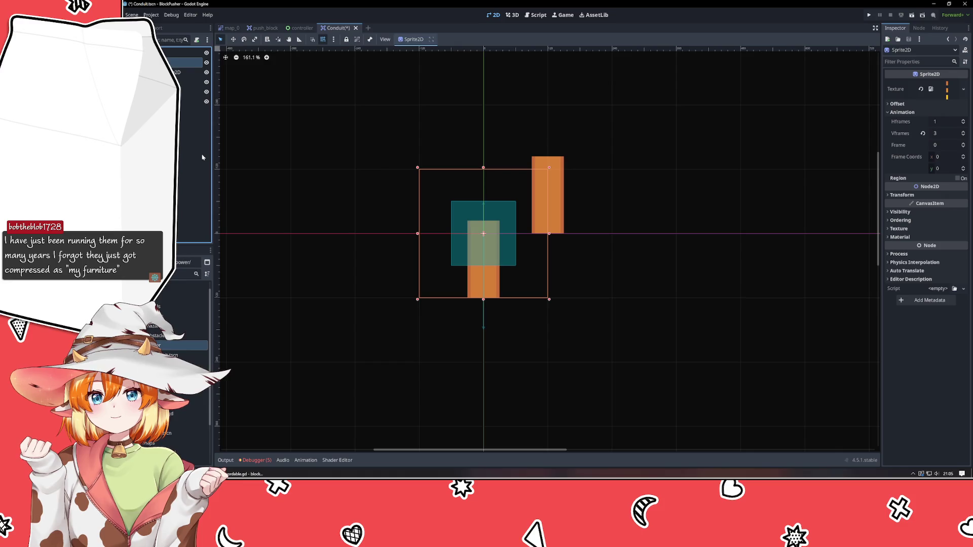
# Resize the collision rectangle to 80 wide, keeping its height at 120
pyautogui.click(190, 72)
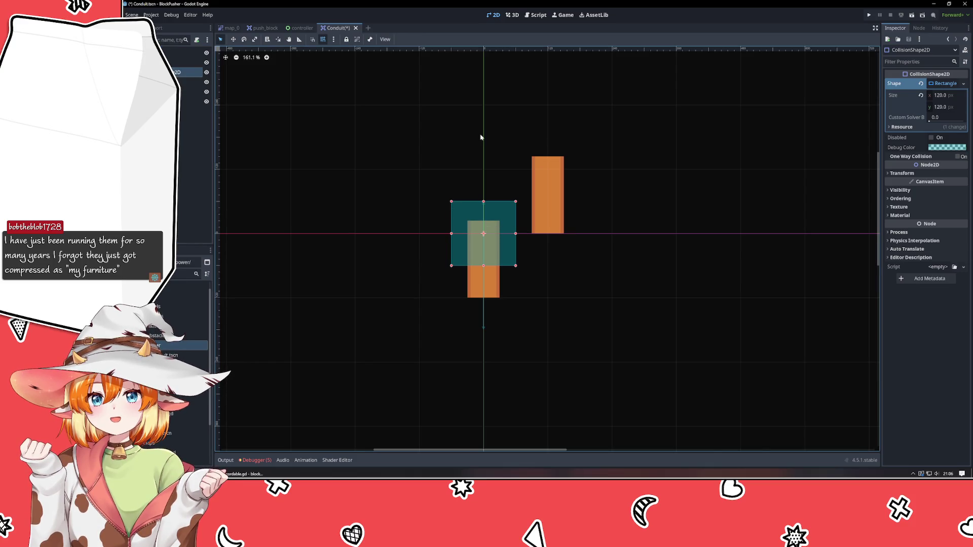
pyautogui.click(942, 96)
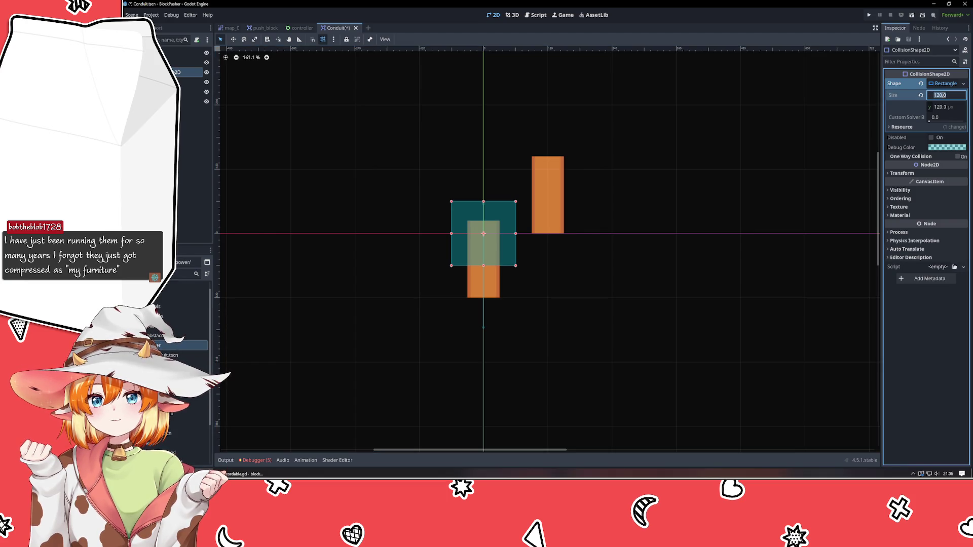
pyautogui.write('80')
pyautogui.press('Tab')
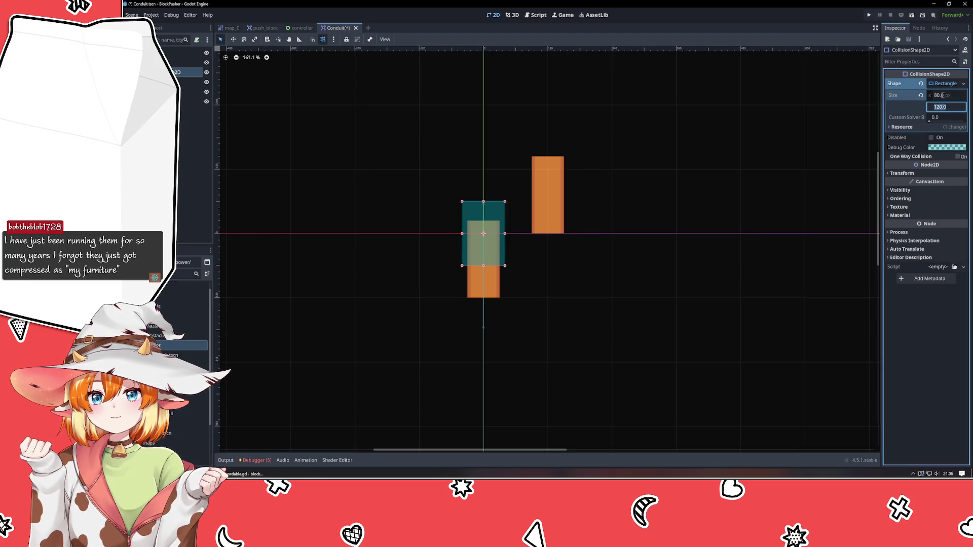
pyautogui.click(897, 111)
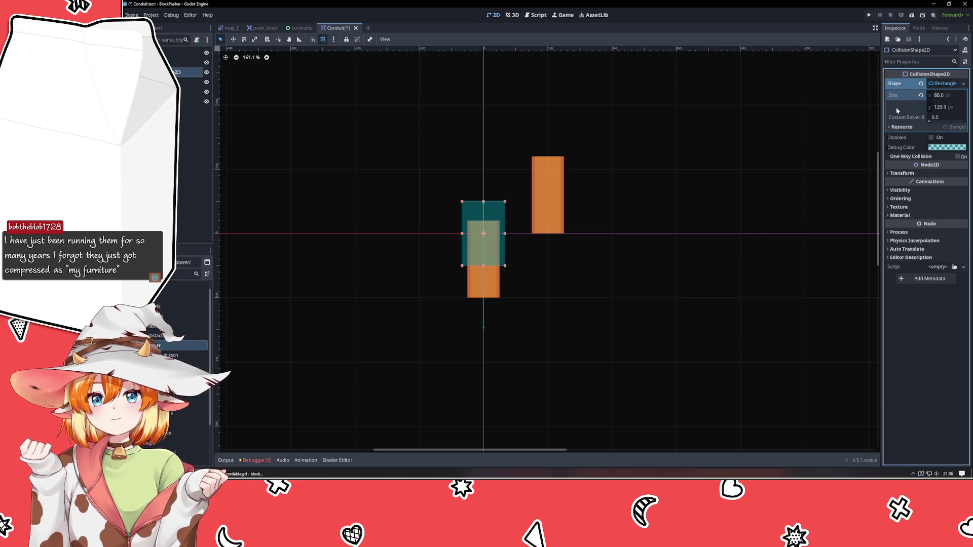
# Set the collision shape's Transform position y to 60, then deselect it
pyautogui.click(901, 173)
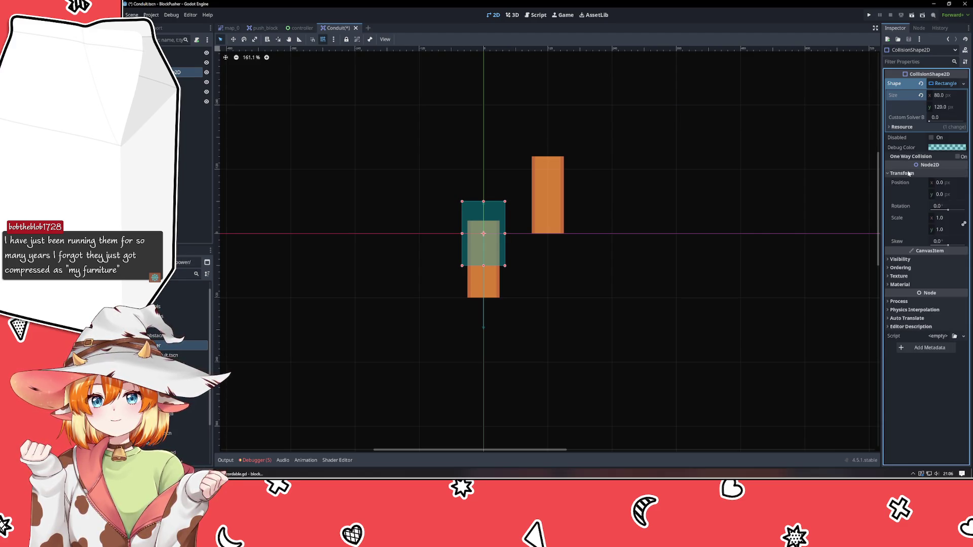
pyautogui.moveTo(938, 200); pyautogui.dragTo(921, 199)
pyautogui.click(941, 195)
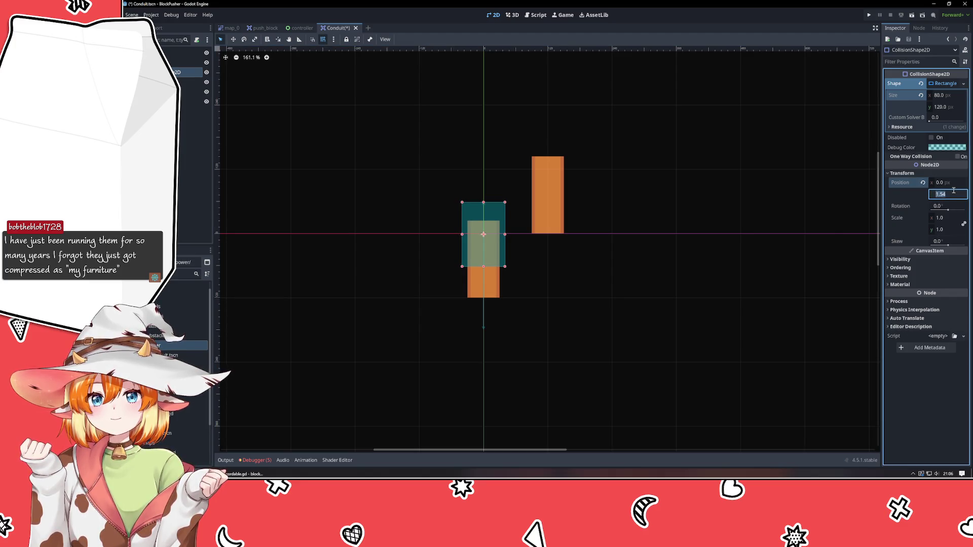
pyautogui.write('60')
pyautogui.press('Tab')
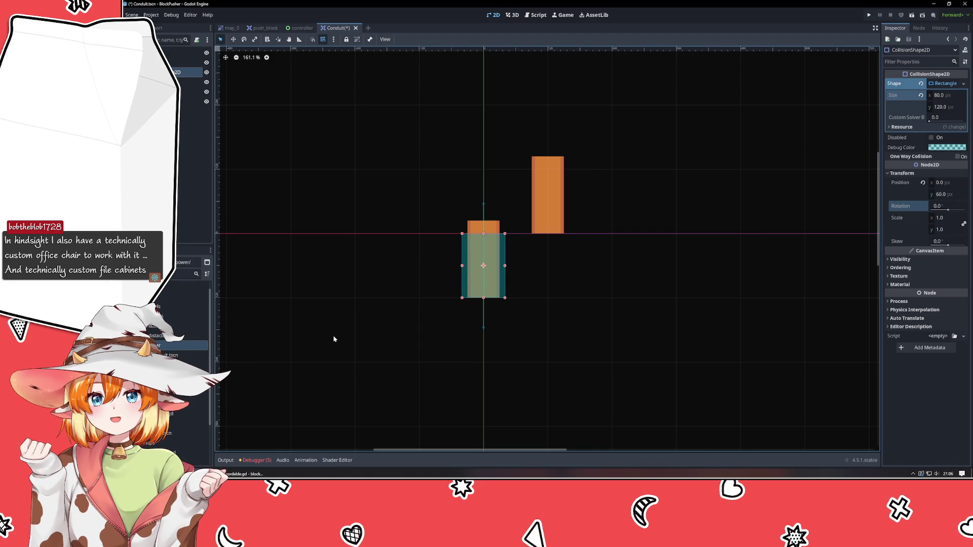
pyautogui.click(335, 338)
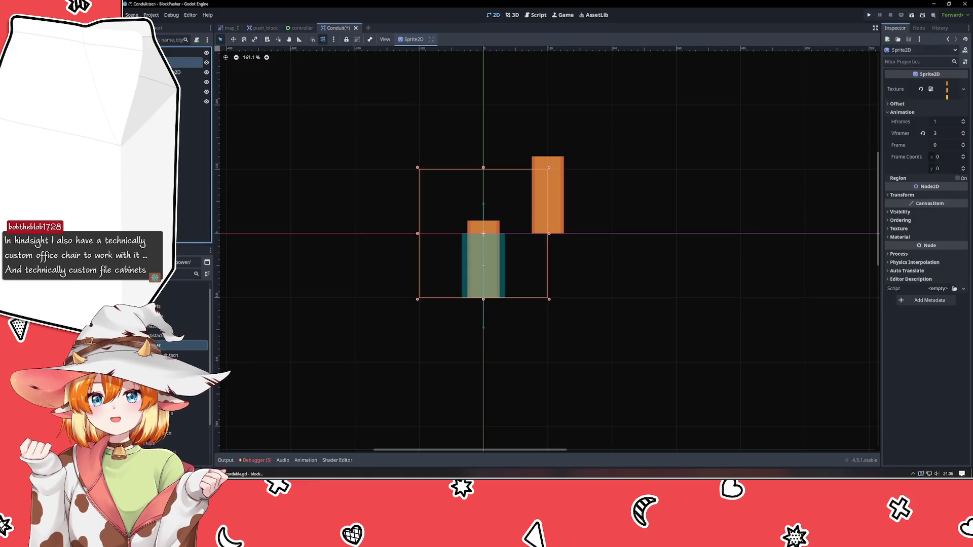
# Select the collision shape on the canvas, then deselect it
pyautogui.click(188, 72)
pyautogui.click(191, 77)
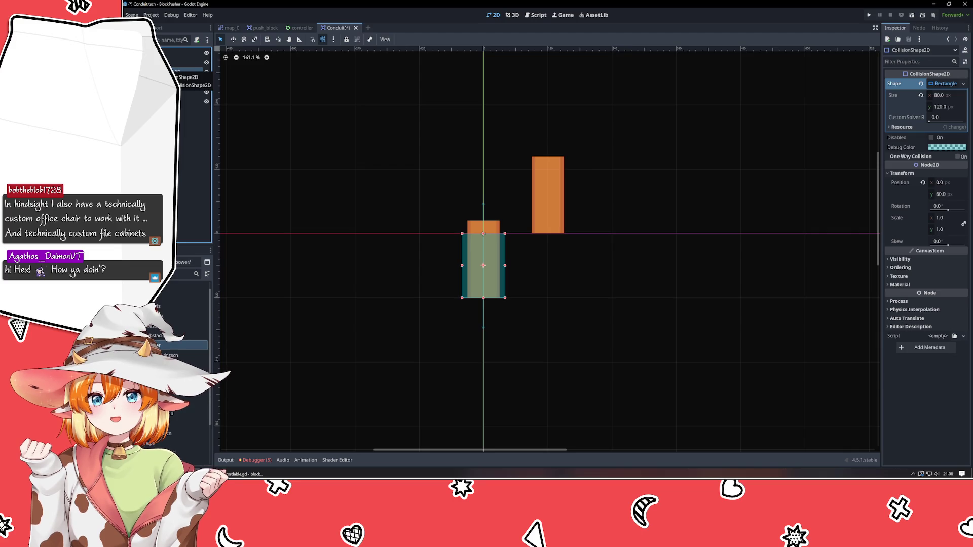
pyautogui.click(500, 69)
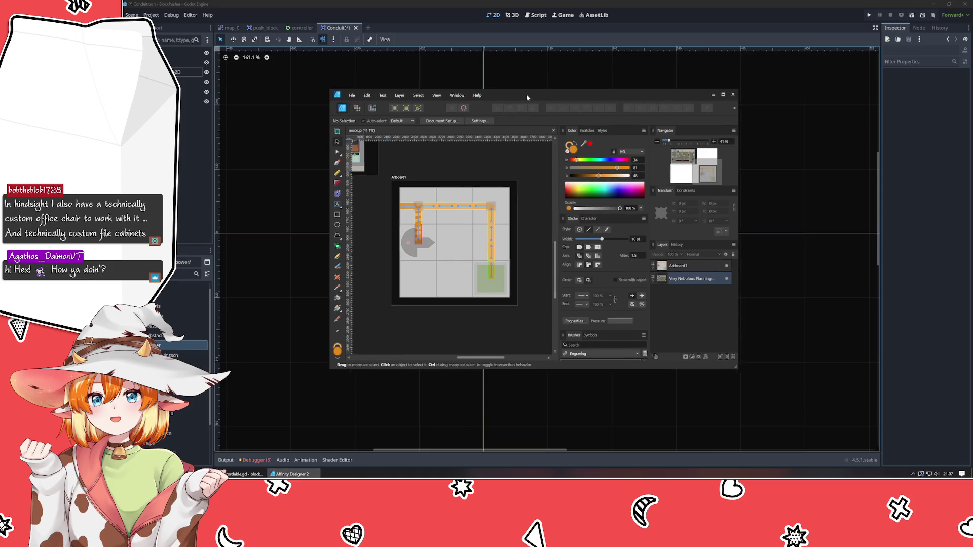
# Close the Affinity Designer mockup and begin renaming the first RayCast2D probe with F2
pyautogui.hotkey('alt', 'F4')
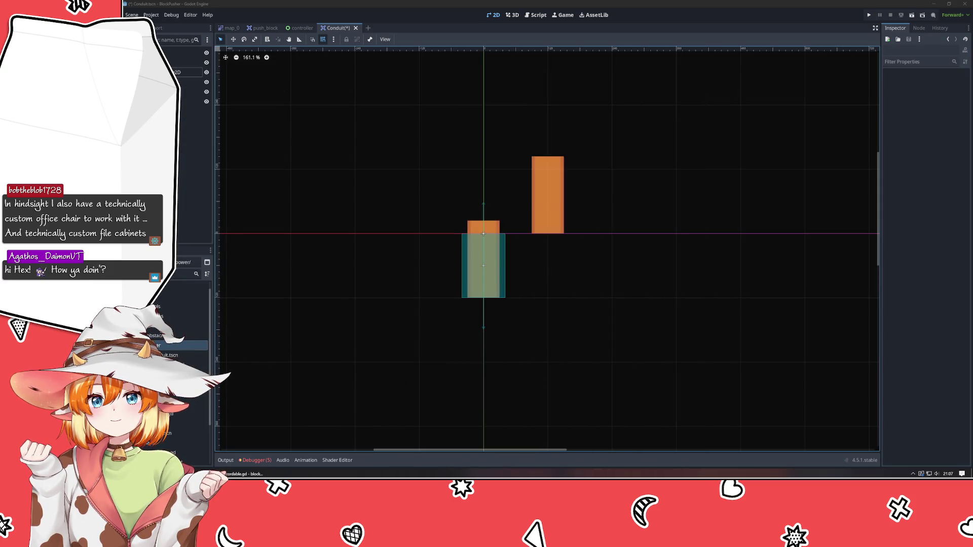
pyautogui.click(349, 306)
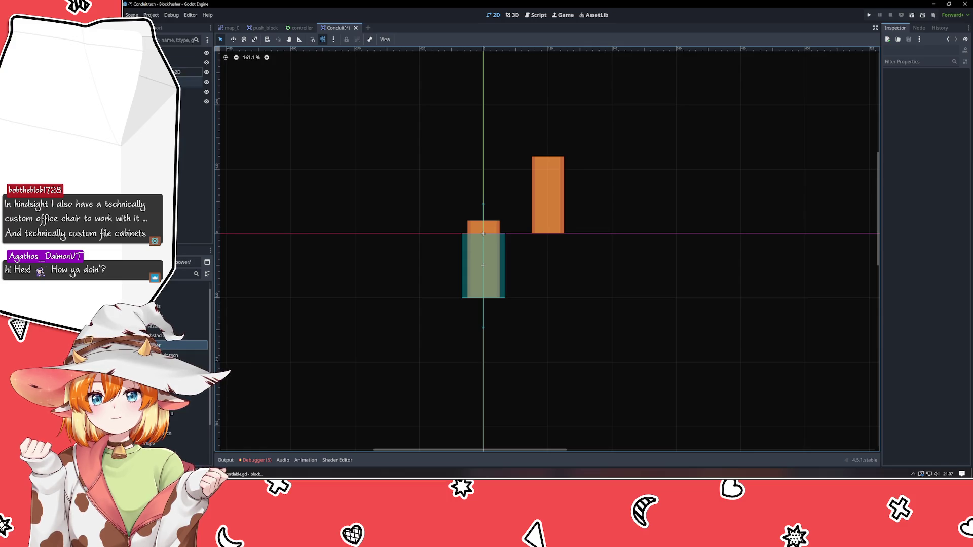
pyautogui.click(167, 92)
pyautogui.press('F2')
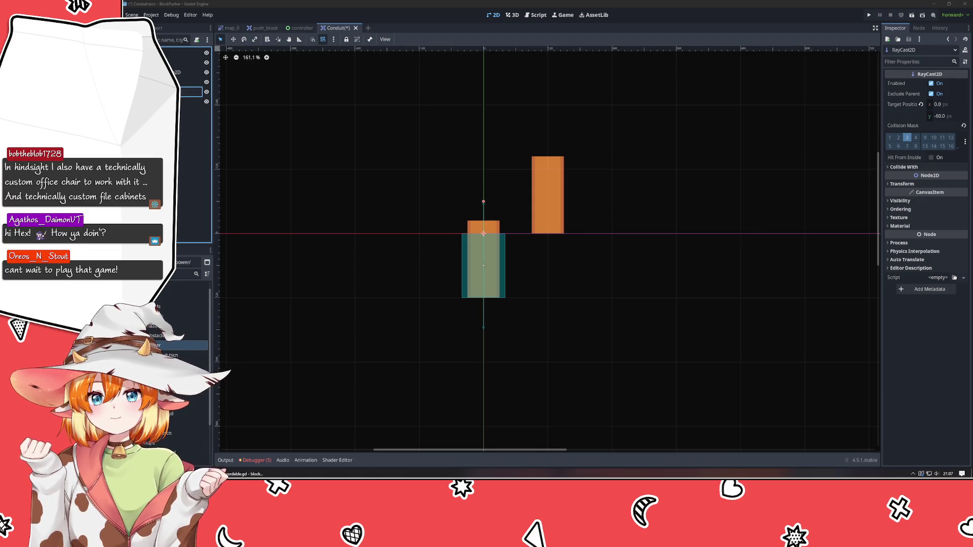
# Name the first probe FlowOut and RayCast2D2 FlowIn, then show the map_0 scene
pyautogui.click(190, 92)
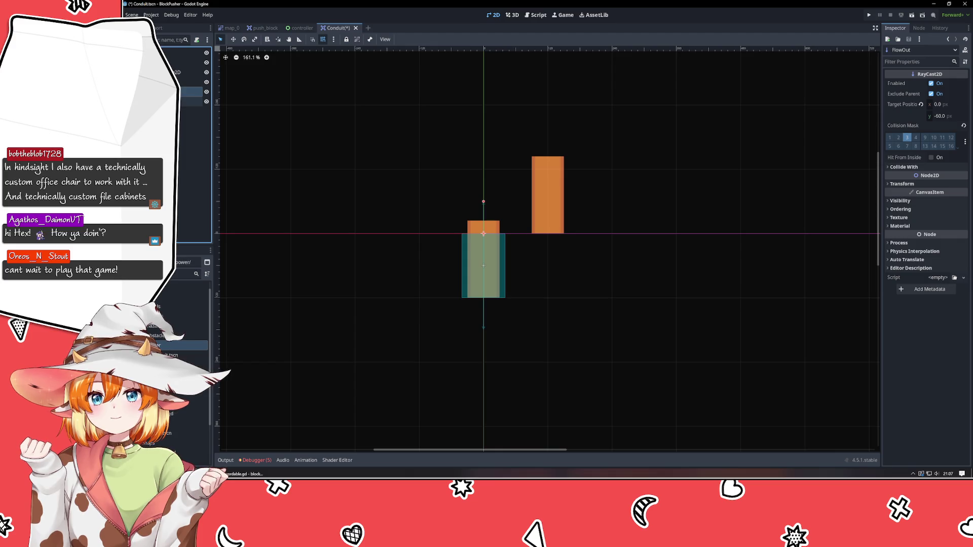
pyautogui.click(192, 101)
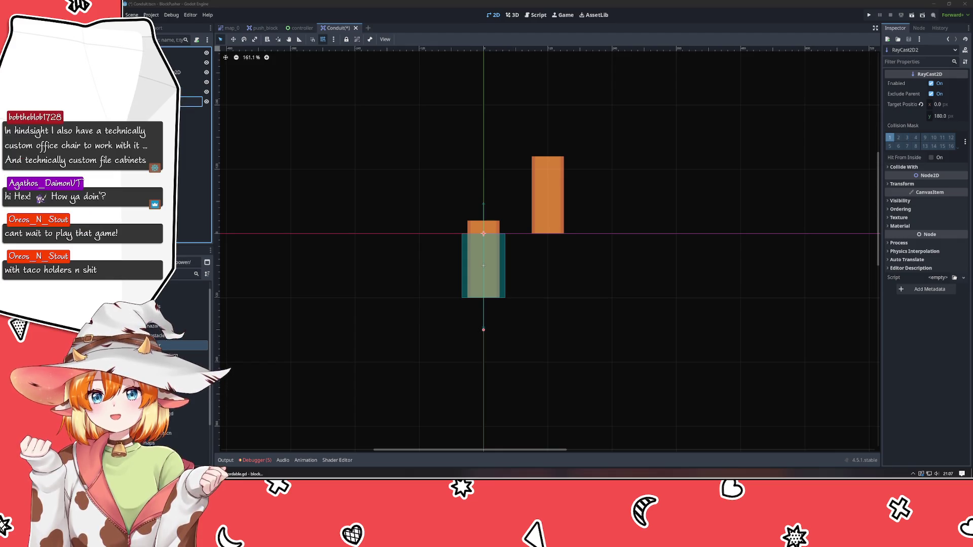
pyautogui.click(193, 101)
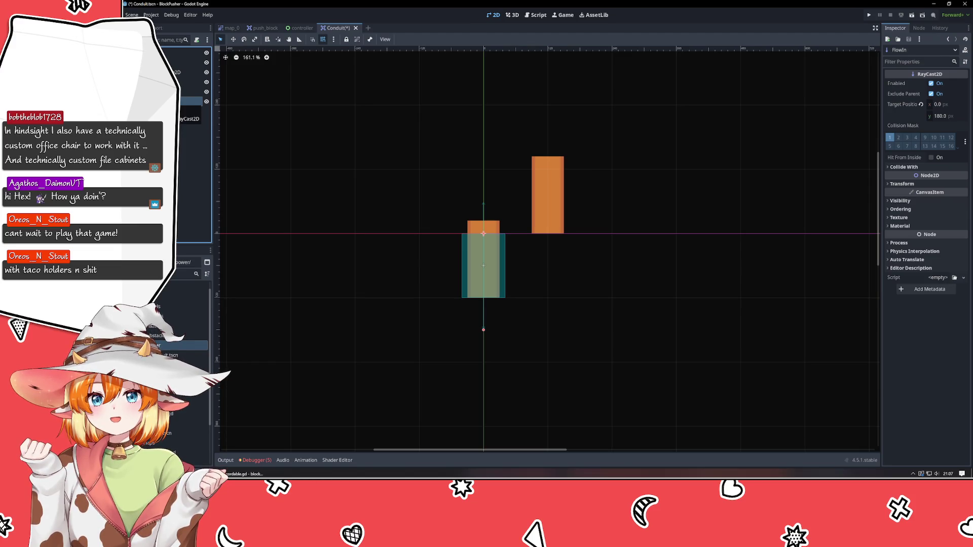
pyautogui.click(475, 319)
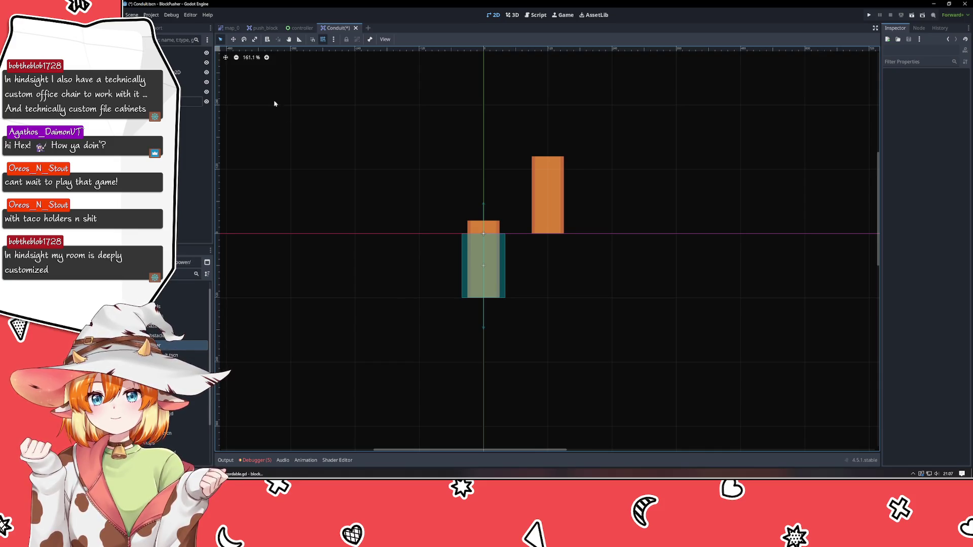
pyautogui.click(229, 28)
# Switch back to the Conduit scene tab and zoom into the canvas
pyautogui.scroll(3, 516, 291)
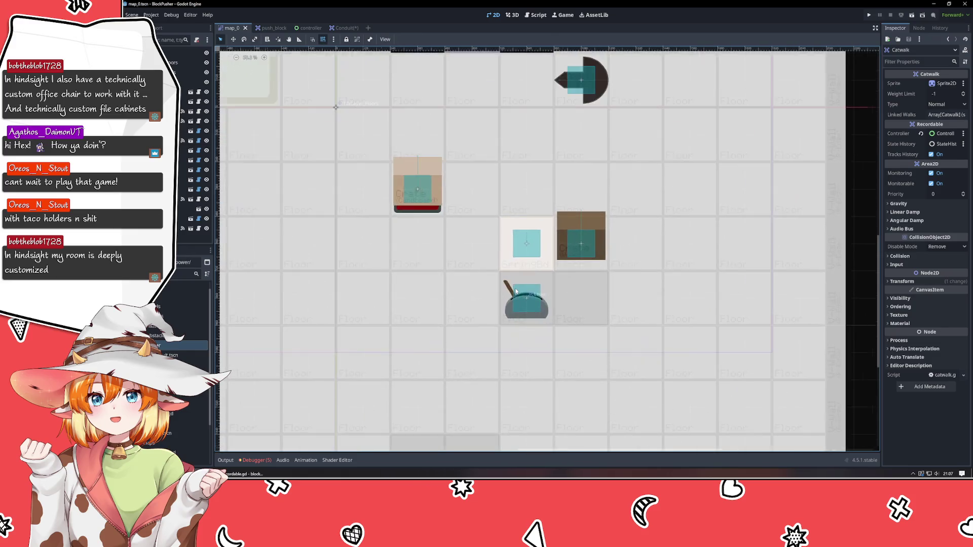
pyautogui.scroll(2, 516, 291)
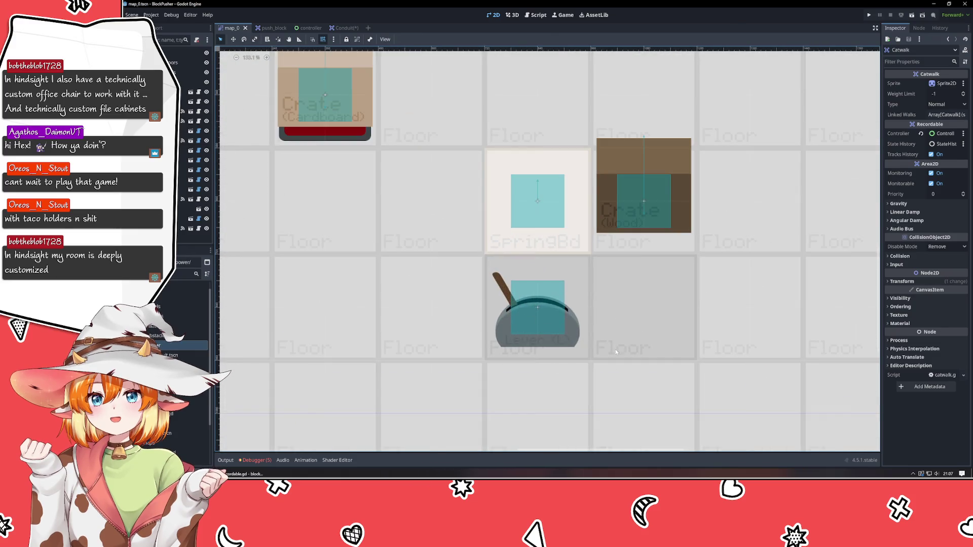
pyautogui.click(344, 29)
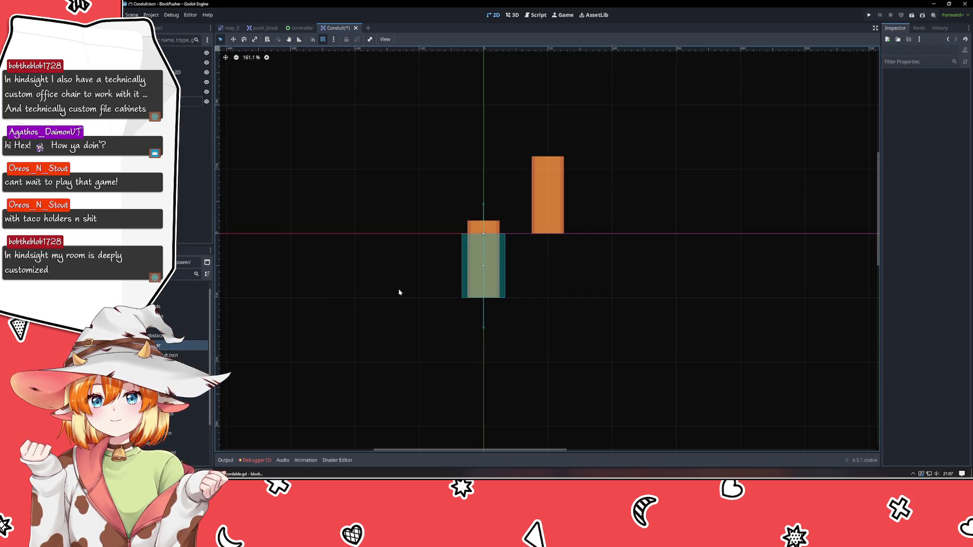
pyautogui.scroll(2, 446, 295)
# Test-move the sprite and collision shape, undo the move, and reselect the collision rectangle
pyautogui.moveTo(560, 185)
pyautogui.mouseDown()
pyautogui.moveTo(466, 185)
pyautogui.moveTo(559, 185)
pyautogui.mouseUp()
pyautogui.moveTo(527, 250)
pyautogui.mouseDown()
pyautogui.moveTo(546, 232)
pyautogui.moveTo(526, 255)
pyautogui.mouseUp()
pyautogui.hotkey('ctrl', 'z')
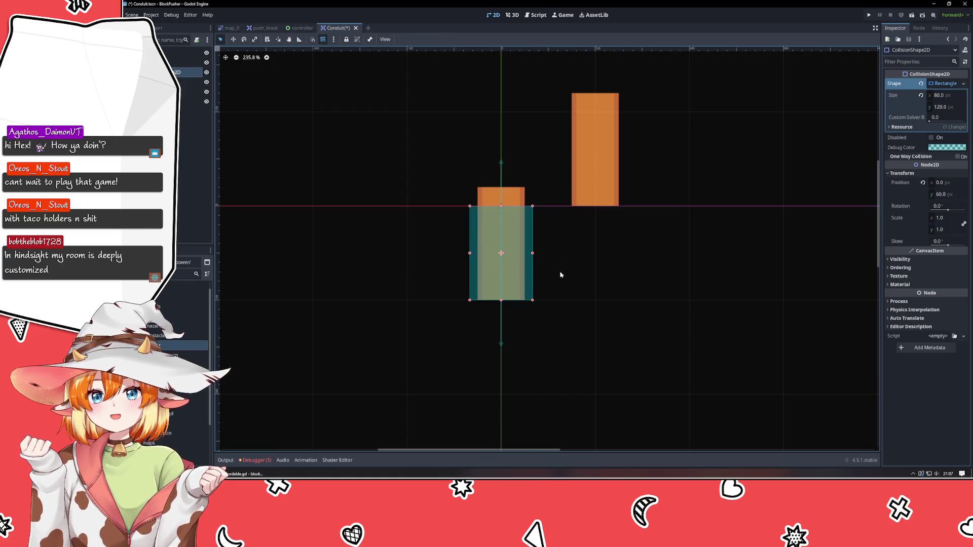
pyautogui.click(562, 283)
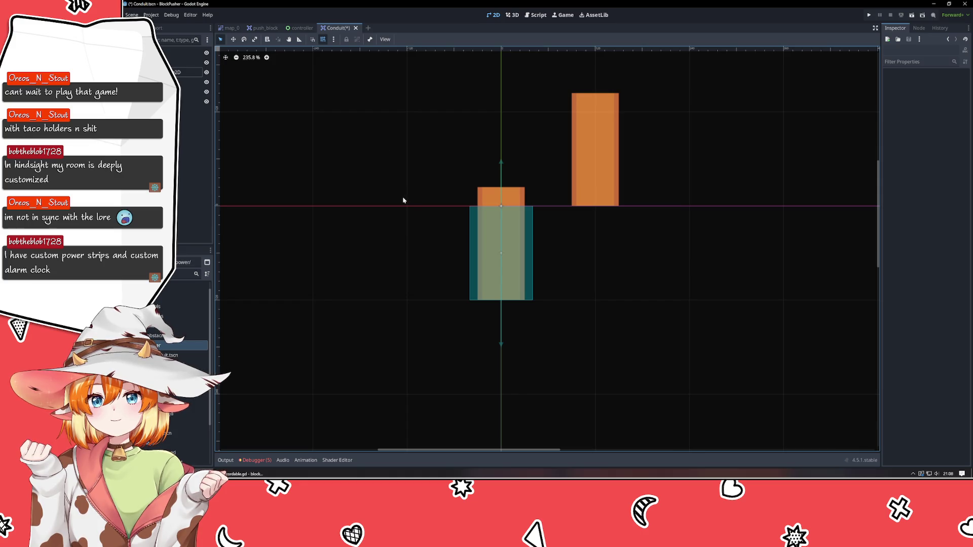
pyautogui.click(472, 255)
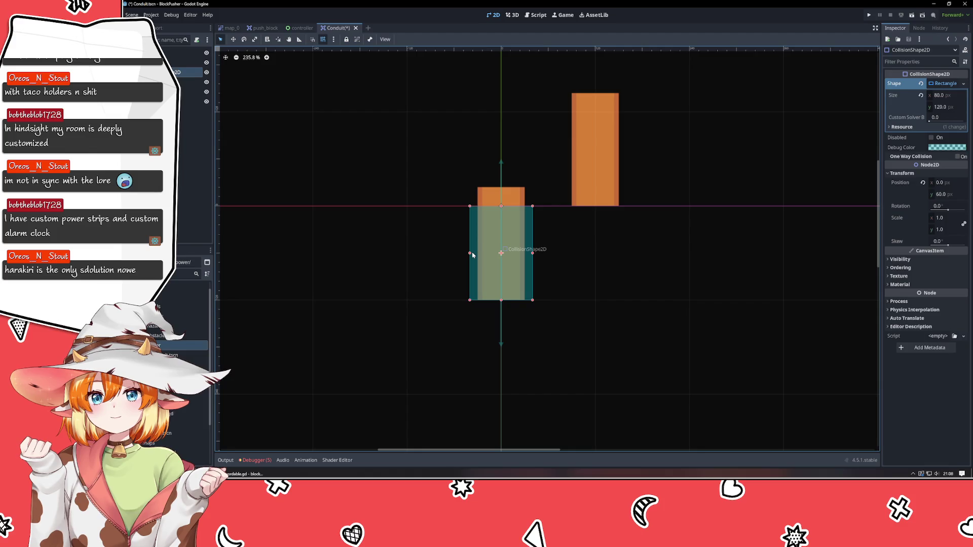
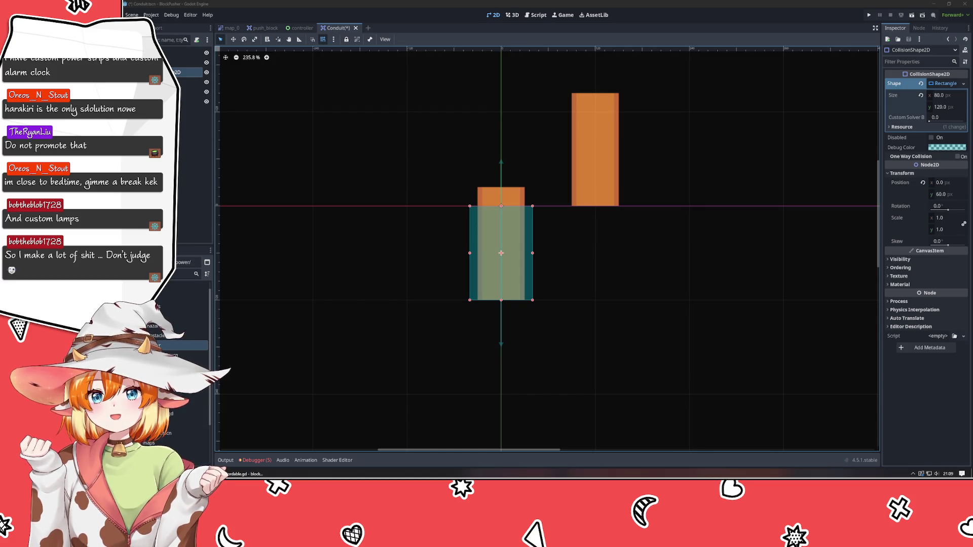
# Try selecting the four conduit nodes and nudging the collision shape right, then undo the move
pyautogui.click(369, 339)
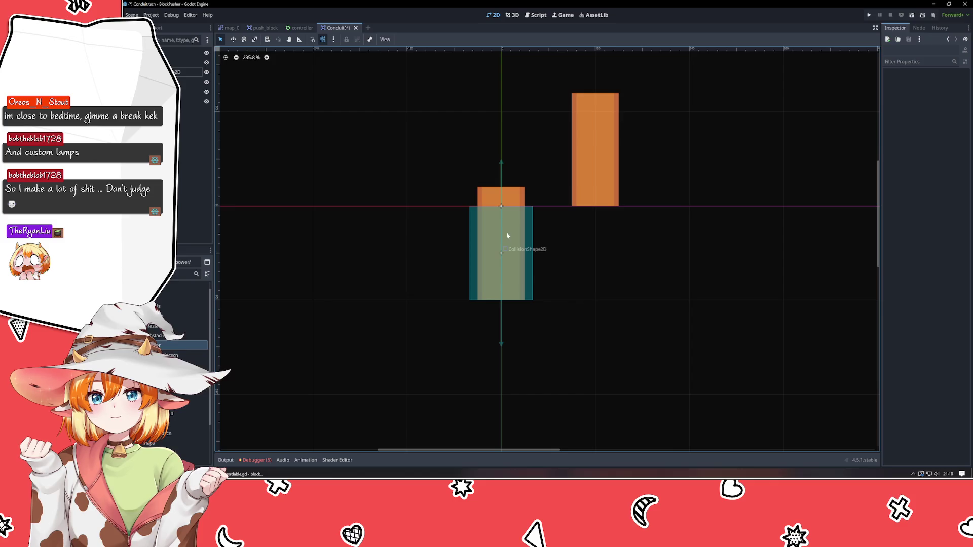
pyautogui.moveTo(418, 291)
pyautogui.mouseDown()
pyautogui.moveTo(530, 100)
pyautogui.moveTo(543, 97)
pyautogui.mouseUp()
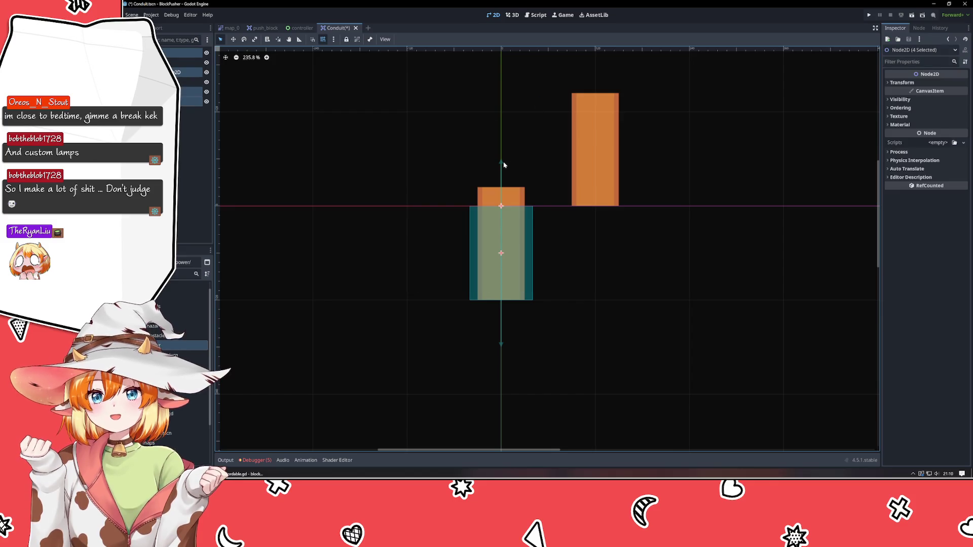
pyautogui.click(400, 257)
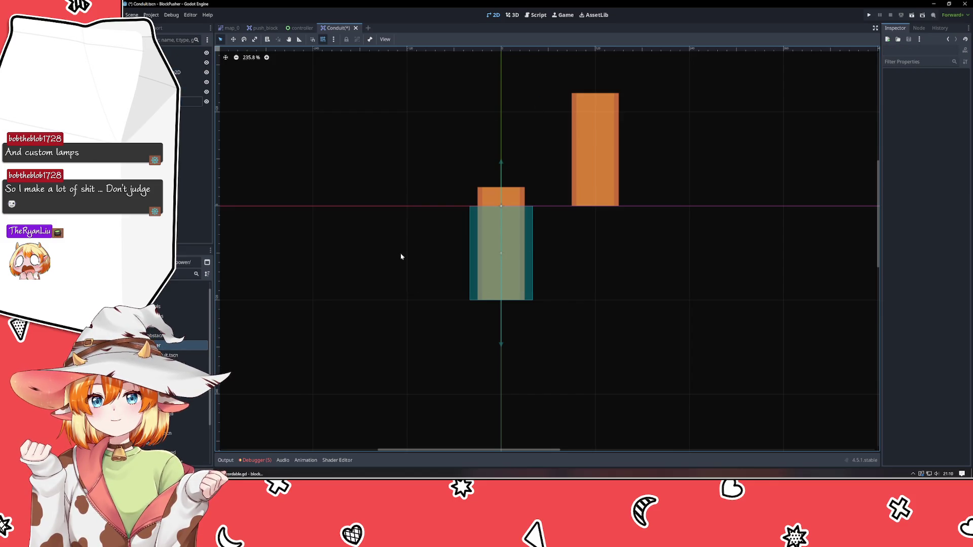
pyautogui.moveTo(502, 252); pyautogui.dragTo(561, 251)
pyautogui.hotkey('ctrl', 'z')
pyautogui.click(597, 334)
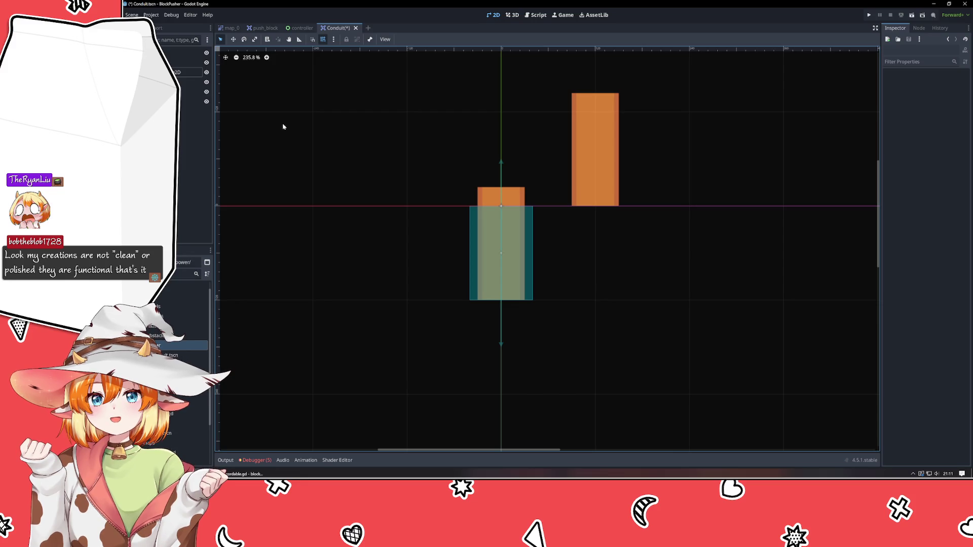
# Inspect the FlowOut and FlowIn raycast settings, then deselect them
pyautogui.click(190, 92)
pyautogui.click(190, 101)
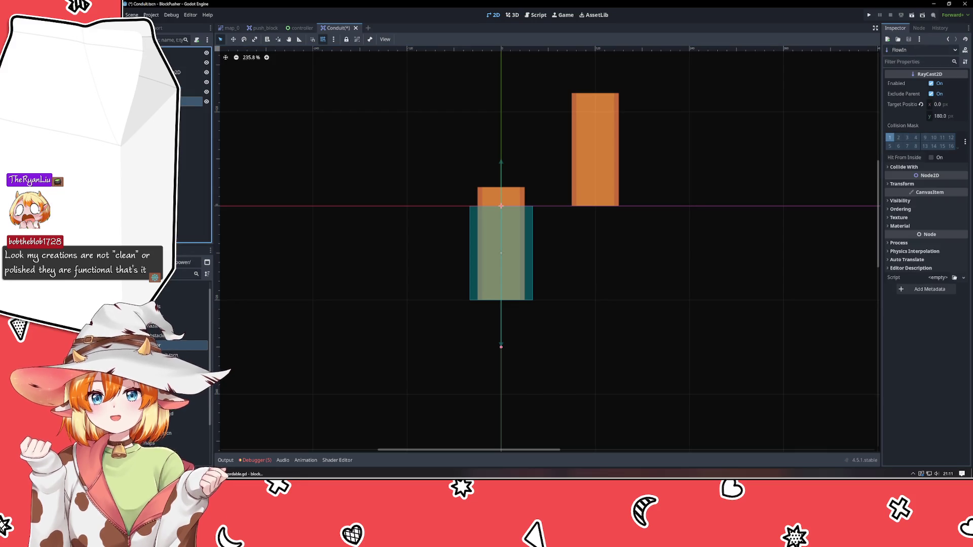
pyautogui.keyDown('ctrl'); pyautogui.click(190, 102); pyautogui.keyUp('ctrl')
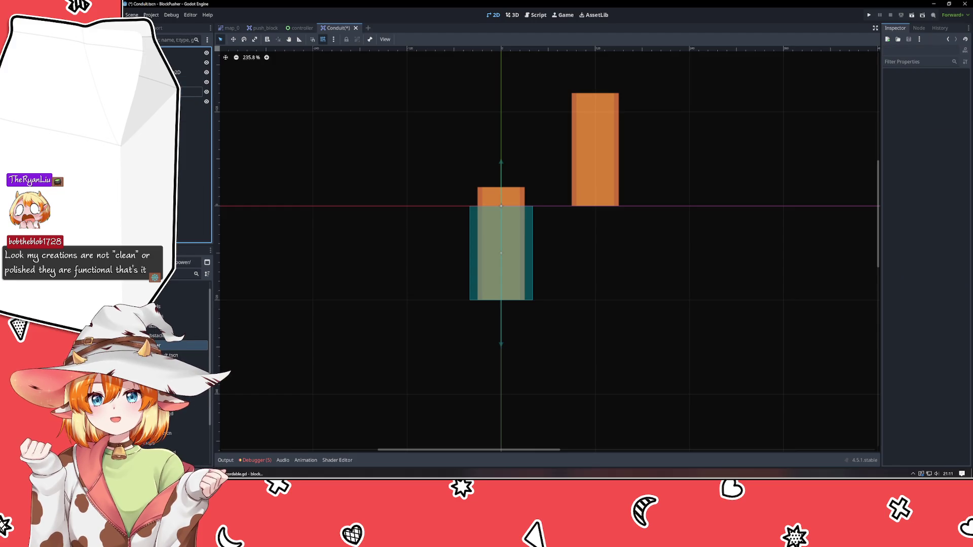
pyautogui.click(560, 391)
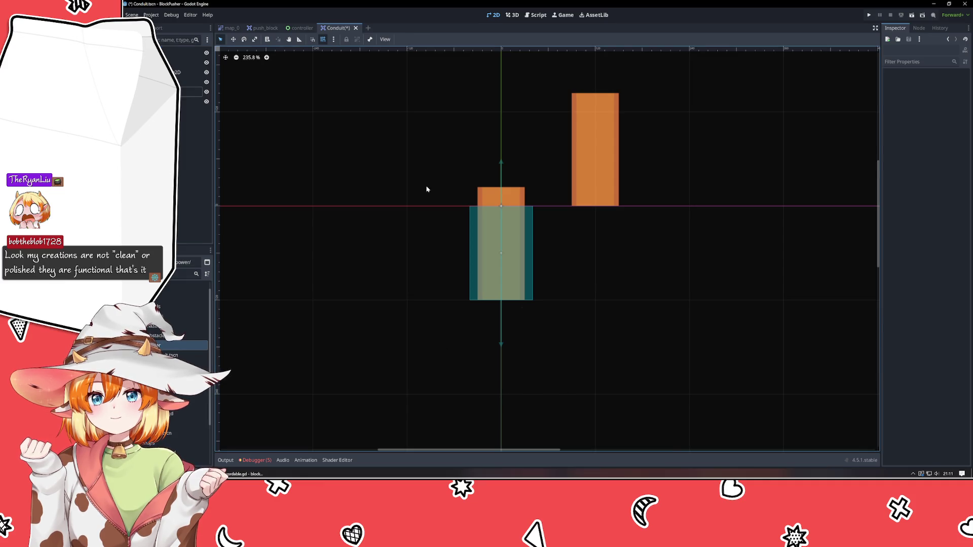
# Drag the tall orange sprite from the upper right to sit directly below the centre block
pyautogui.click(629, 195)
pyautogui.moveTo(629, 195)
pyautogui.mouseDown()
pyautogui.moveTo(500, 348)
pyautogui.moveTo(499, 392)
pyautogui.mouseUp()
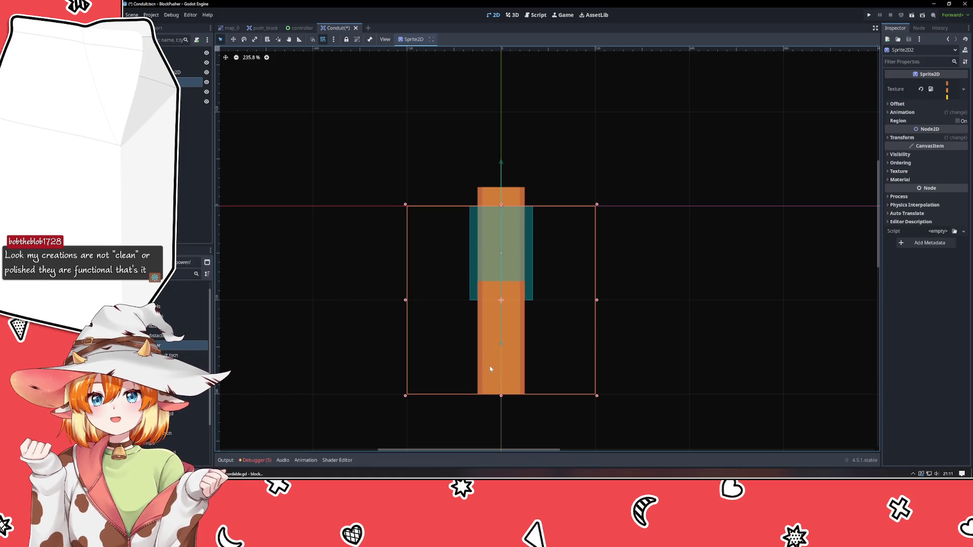
pyautogui.moveTo(493, 371); pyautogui.dragTo(643, 269)
pyautogui.moveTo(505, 199); pyautogui.dragTo(506, 202)
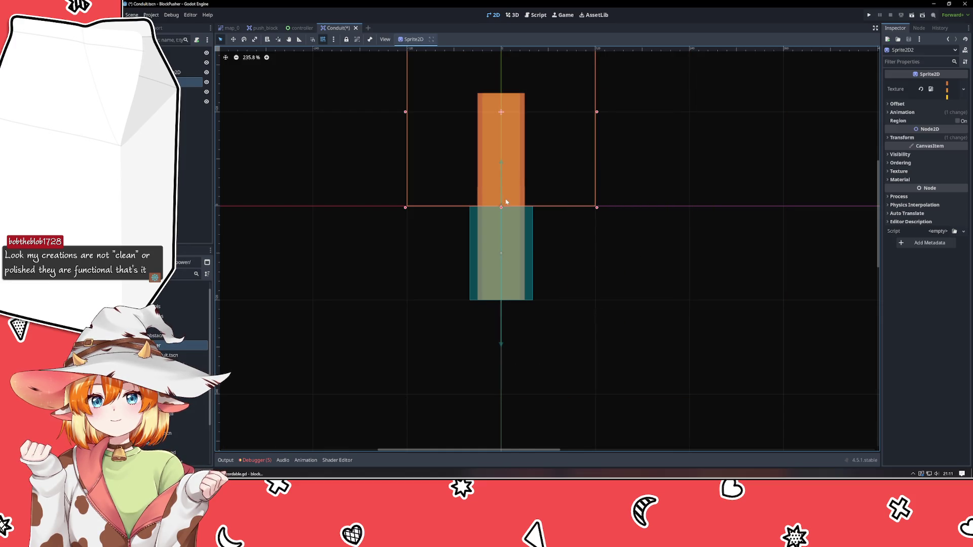
pyautogui.moveTo(478, 95)
pyautogui.mouseDown()
pyautogui.moveTo(629, 189)
pyautogui.moveTo(491, 323)
pyautogui.moveTo(626, 298)
pyautogui.moveTo(485, 150)
pyautogui.moveTo(510, 33)
pyautogui.moveTo(660, 290)
pyautogui.moveTo(490, 358)
pyautogui.mouseUp()
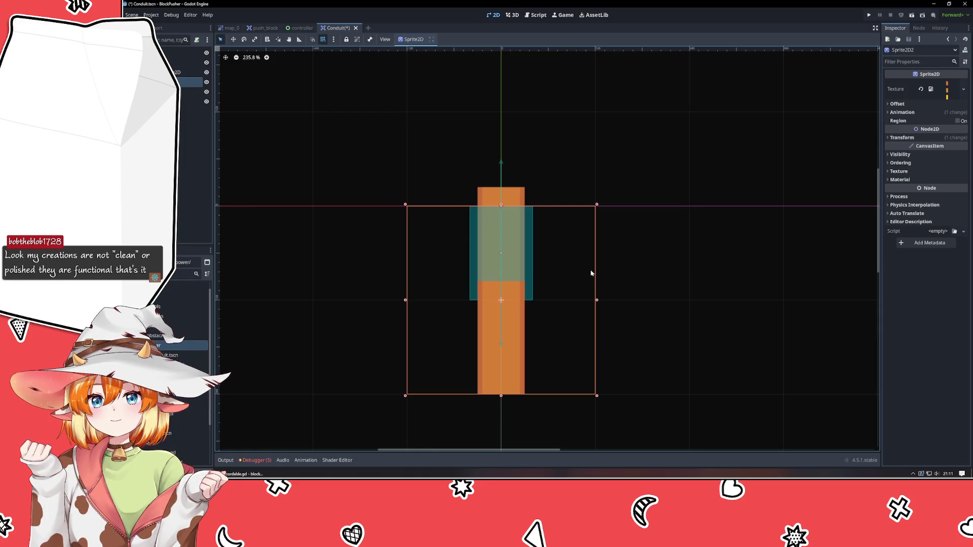
# Select the Conduit root node and begin attaching a new conduit.gd script to it
pyautogui.click(167, 168)
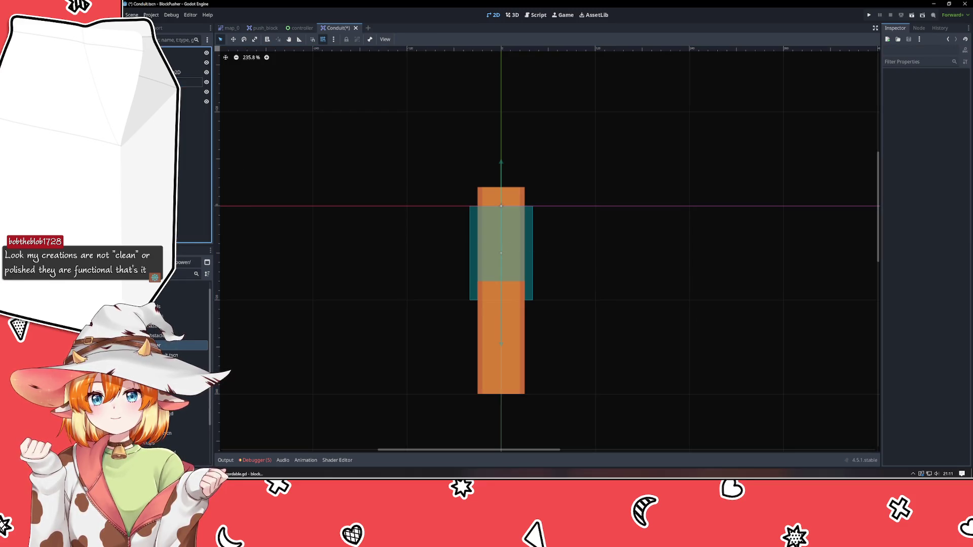
pyautogui.click(183, 52)
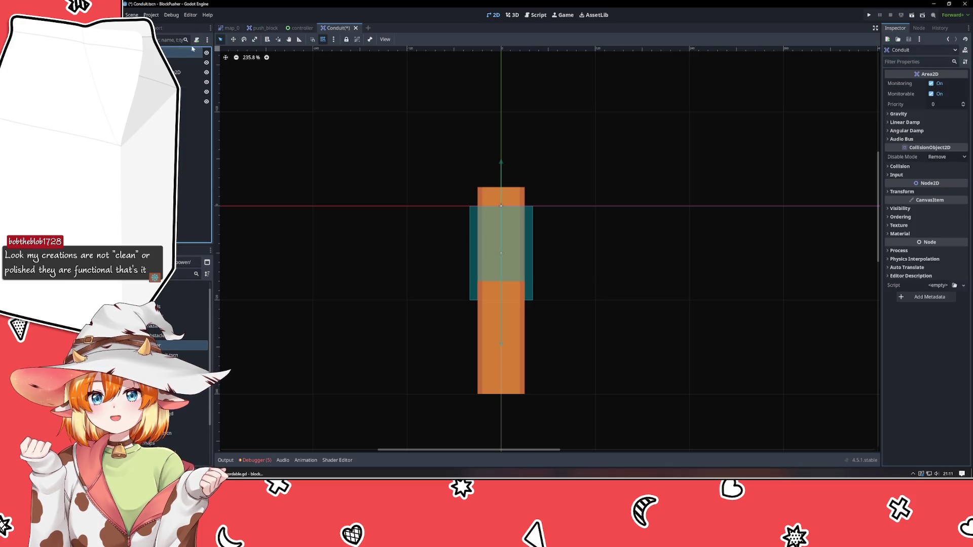
pyautogui.click(196, 39)
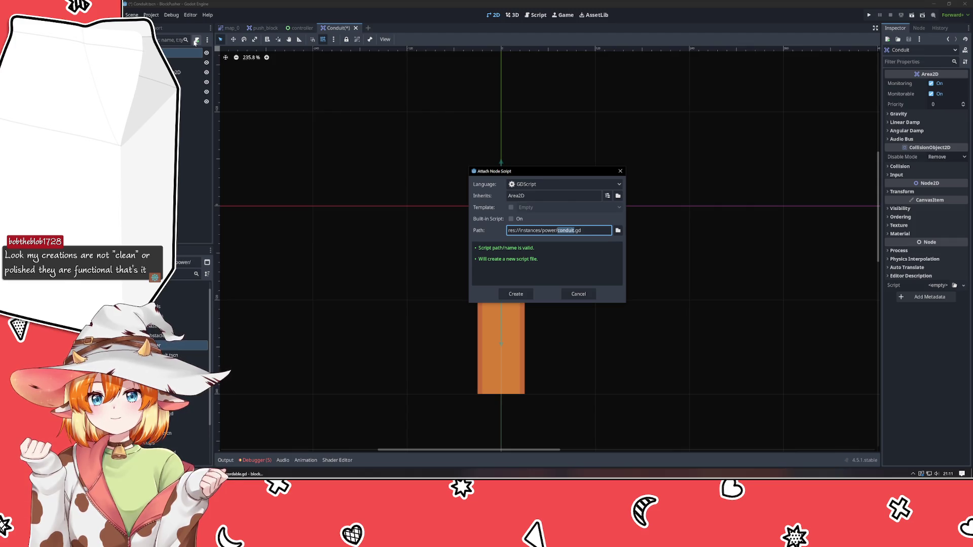
# Create conduit.gd and add blank lines above and below extends Area2D
pyautogui.press('Return')
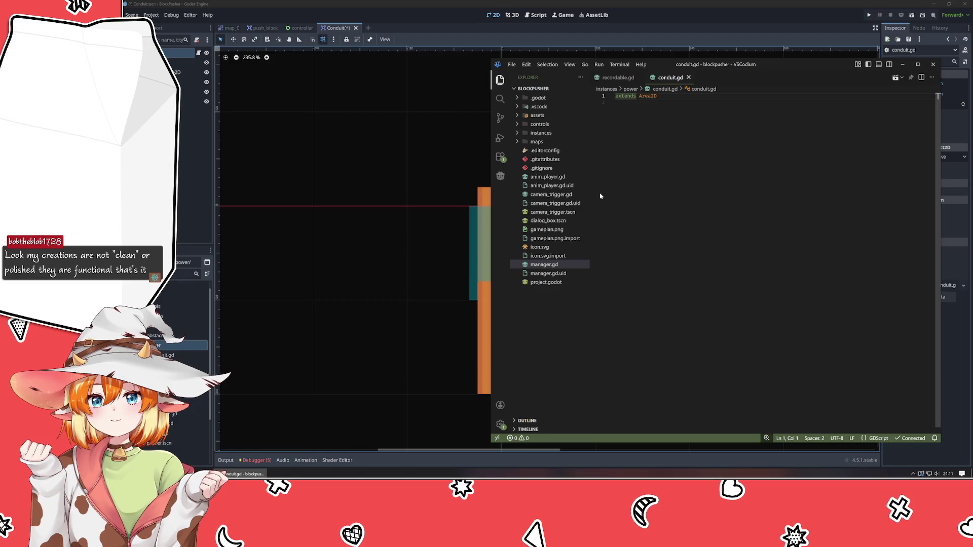
pyautogui.press('Down')
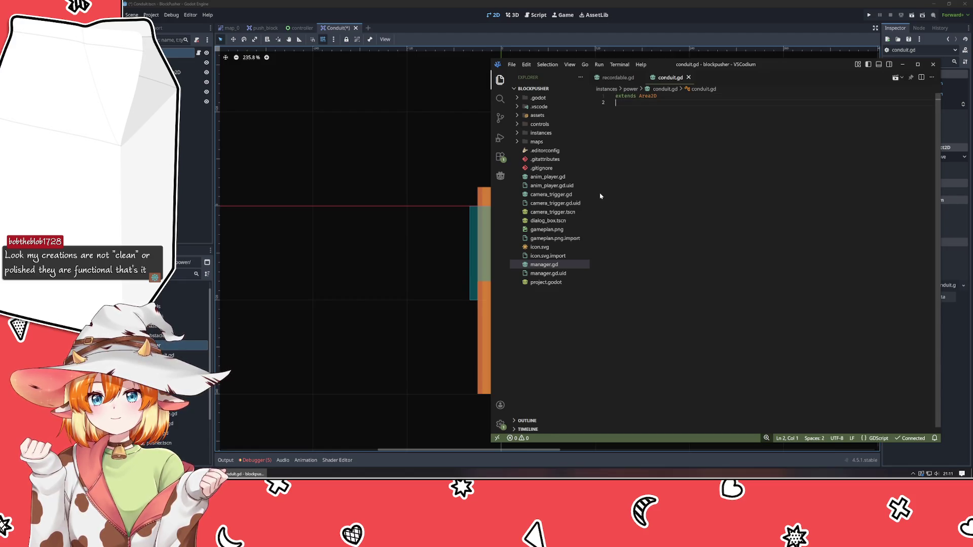
pyautogui.press('Return')
pyautogui.press('Return')
pyautogui.press('Return')
pyautogui.press('Up')
pyautogui.press('Up')
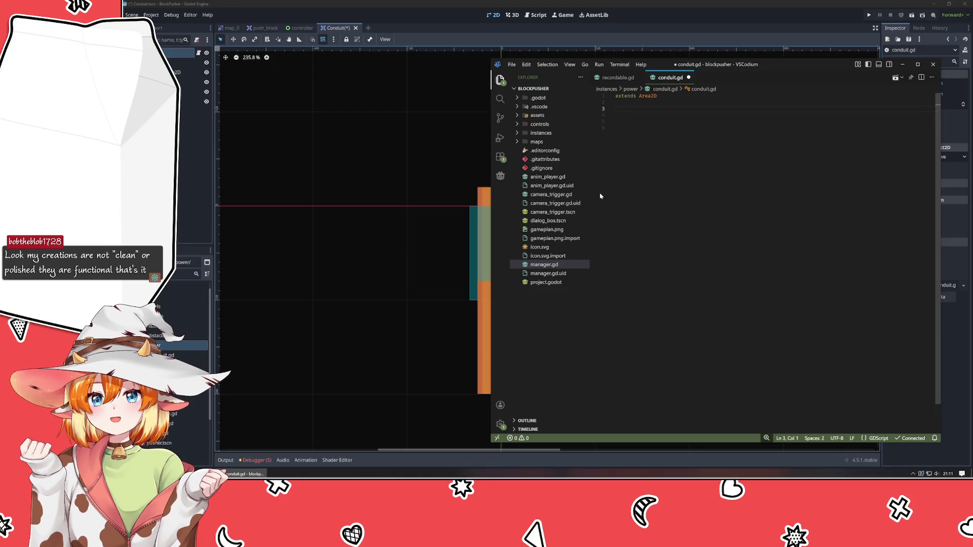
pyautogui.press('Up')
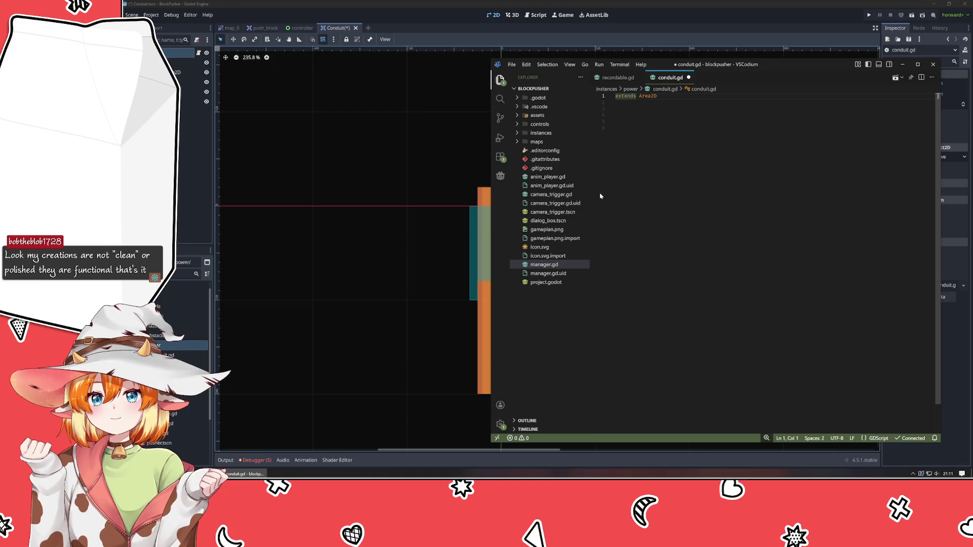
pyautogui.press('Return')
pyautogui.press('Up')
pyautogui.write('lass')
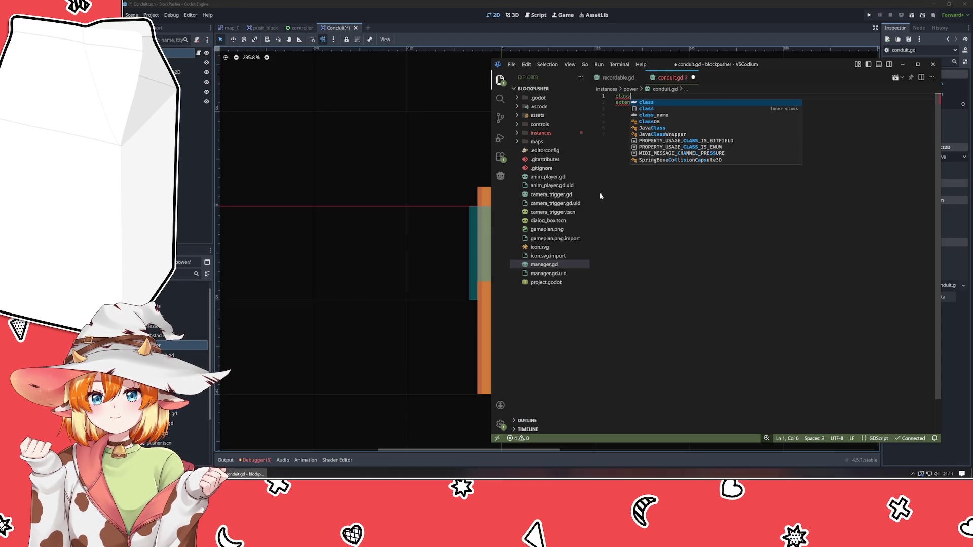
pyautogui.write('_name Condu')
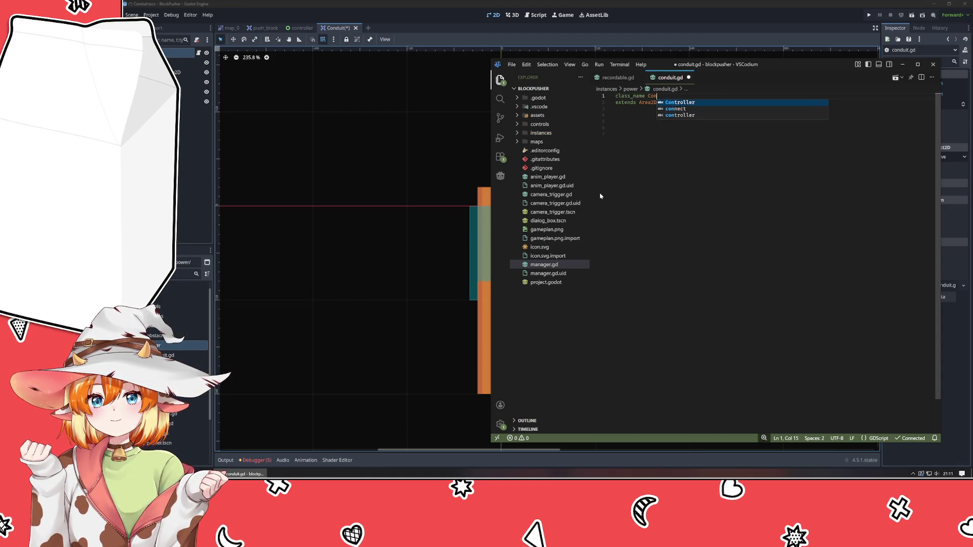
pyautogui.write('it')
pyautogui.press('Down')
pyautogui.press('Down')
pyautogui.press('Down')
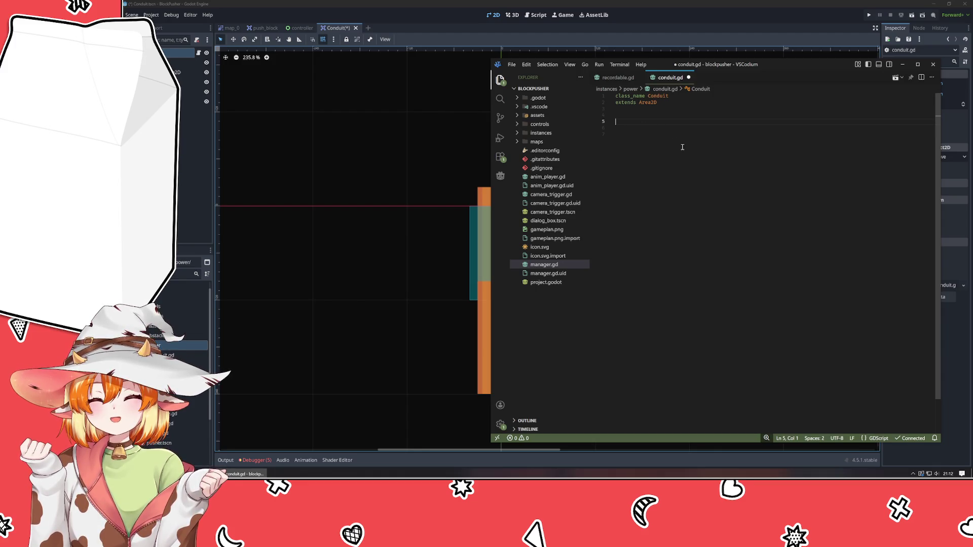
pyautogui.write('@export ')
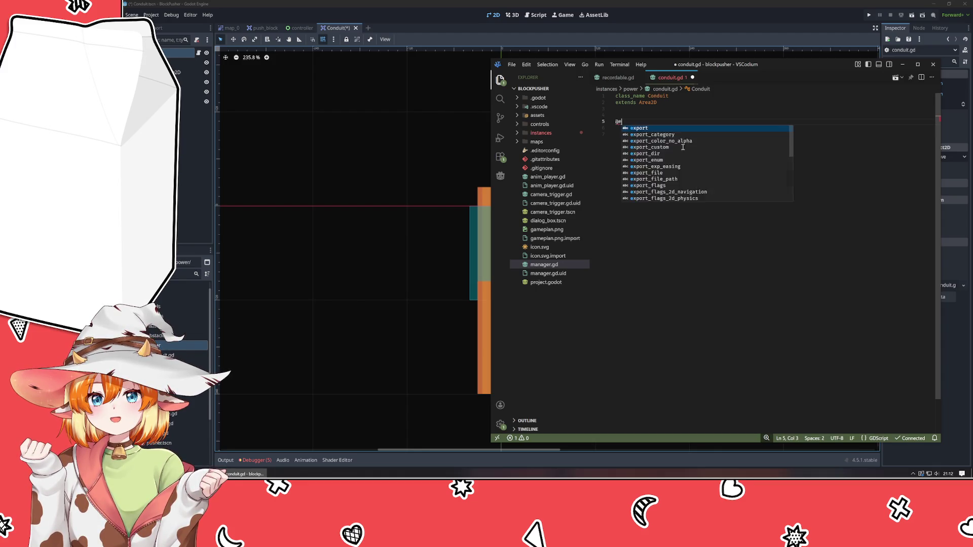
pyautogui.write('var')
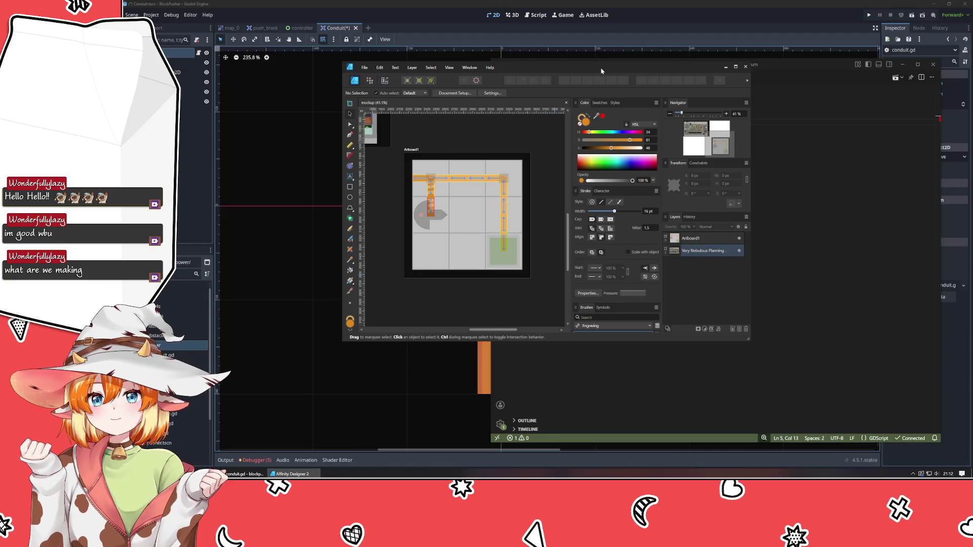
pyautogui.hotkey('alt', 'F4')
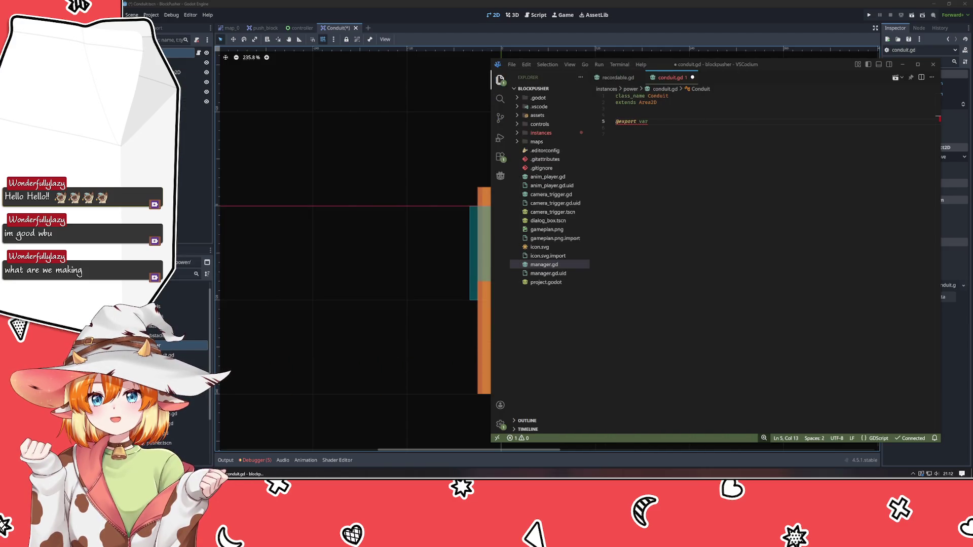
# Switch to the map_0 level scene and run the game
pyautogui.click(231, 27)
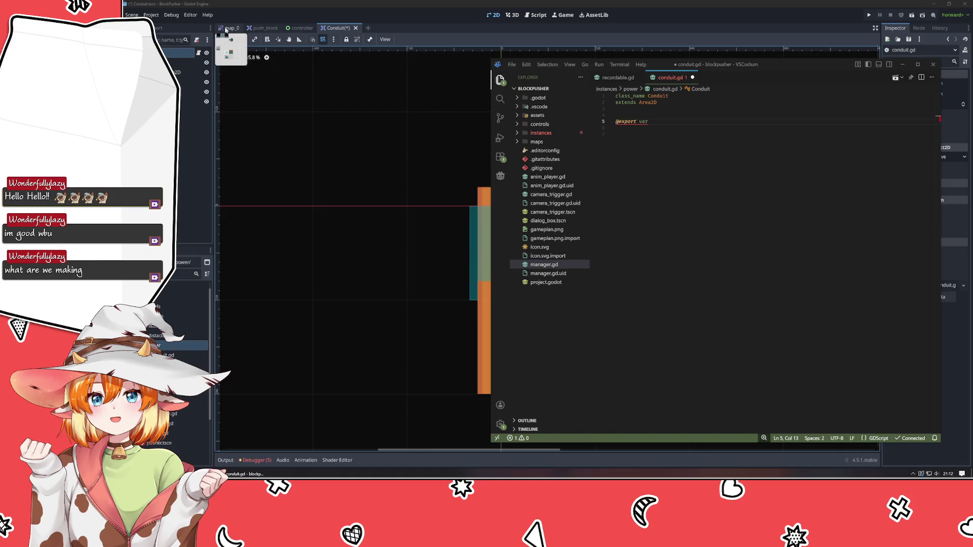
pyautogui.scroll(-5, 503, 333)
pyautogui.scroll(-1, 485, 345)
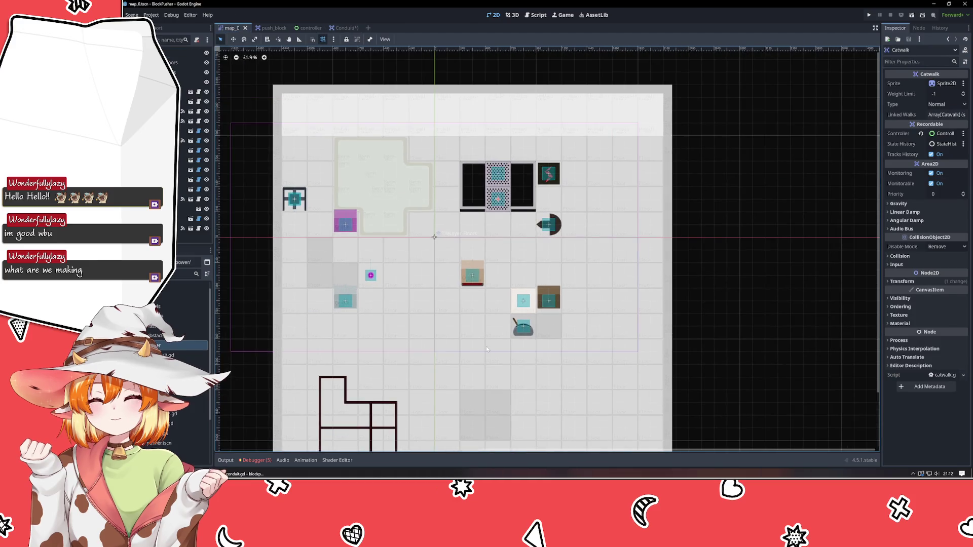
pyautogui.click(869, 15)
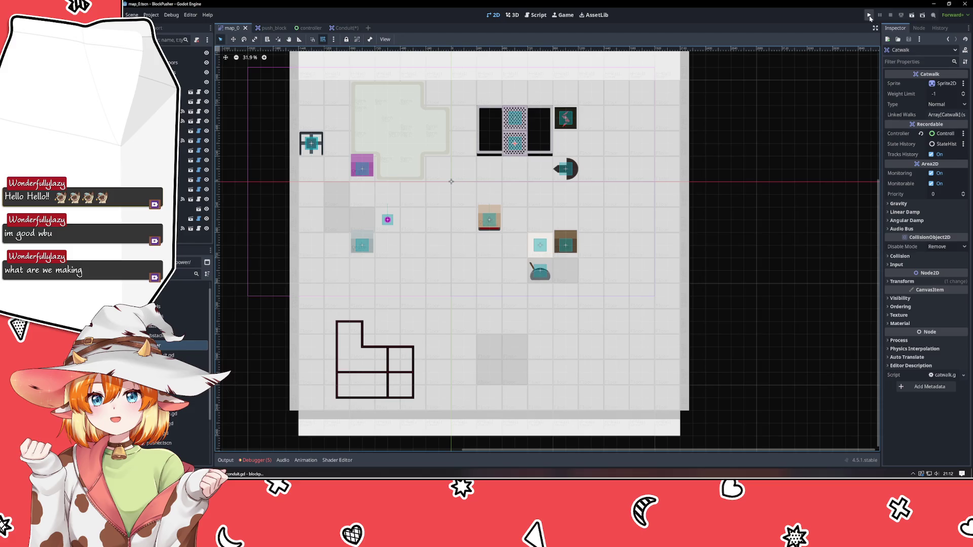
# Push the brown crate around with the arrow keys, then stop the running game
pyautogui.press('Right')
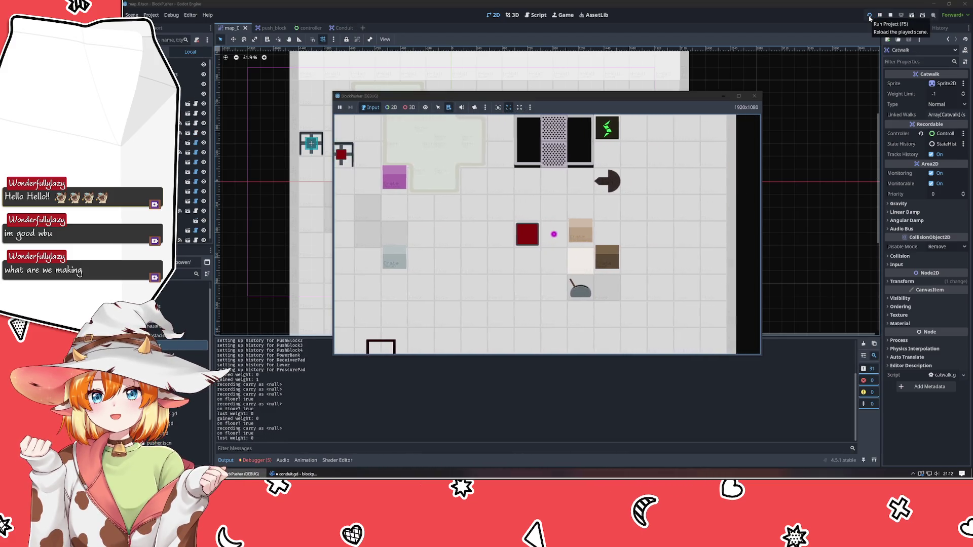
pyautogui.press('Up')
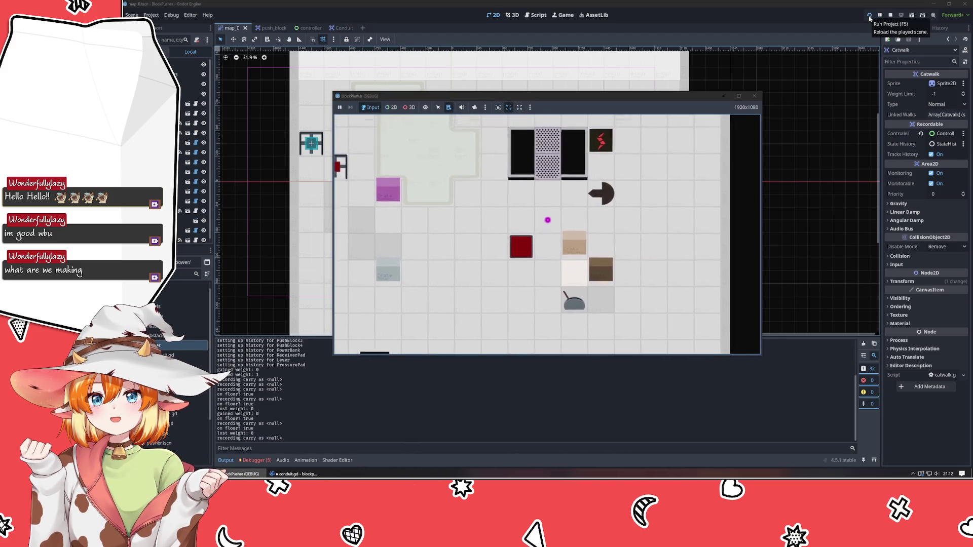
pyautogui.press('Right')
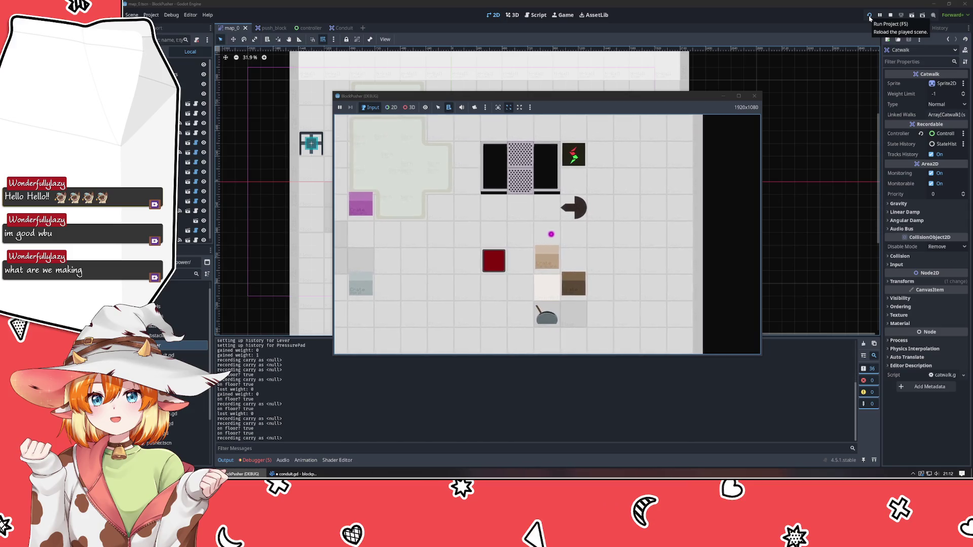
pyautogui.press('Right')
pyautogui.press('Down')
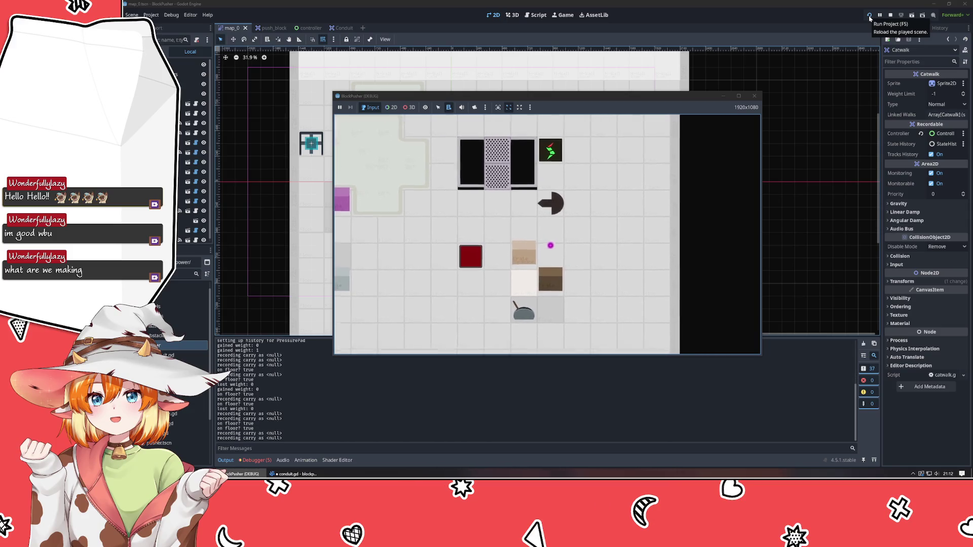
pyautogui.press('Left')
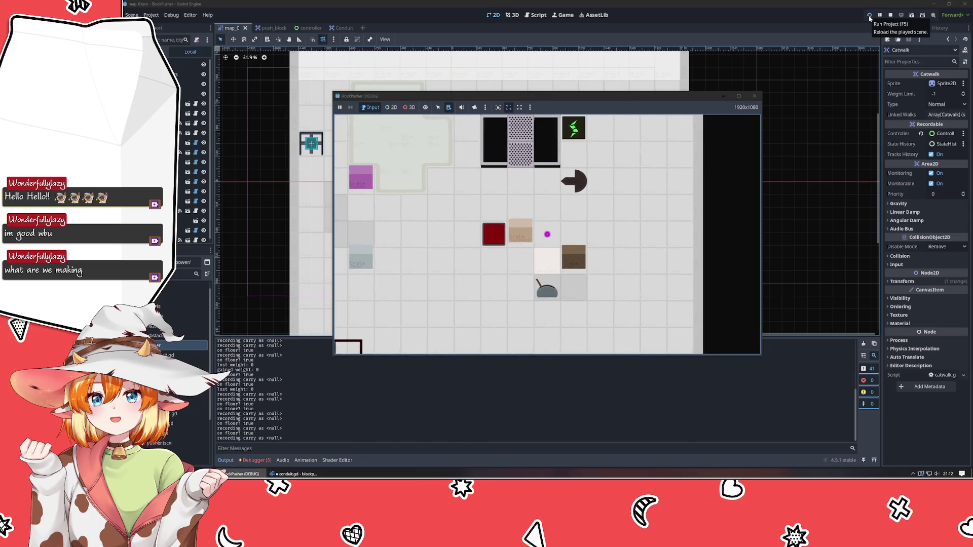
pyautogui.press('Right')
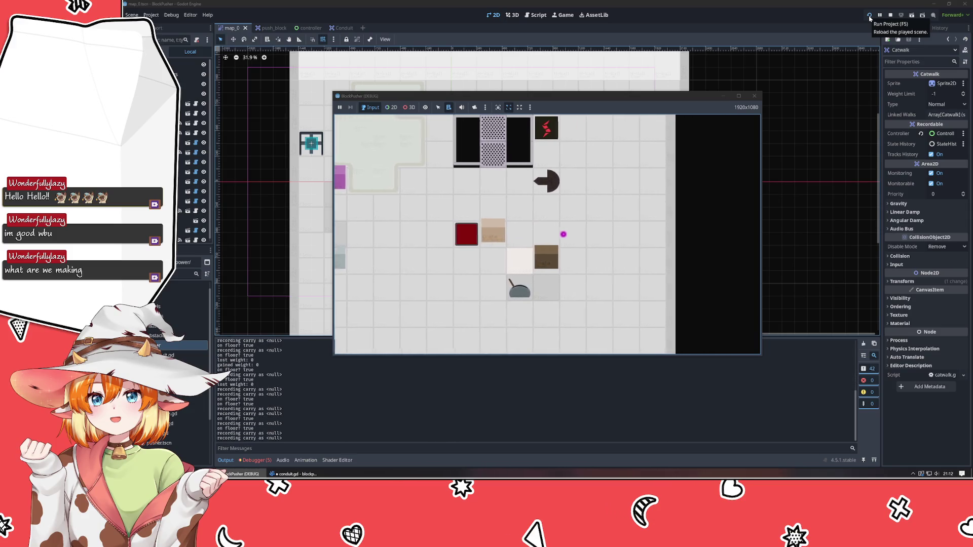
pyautogui.press('Down')
pyautogui.press('Down')
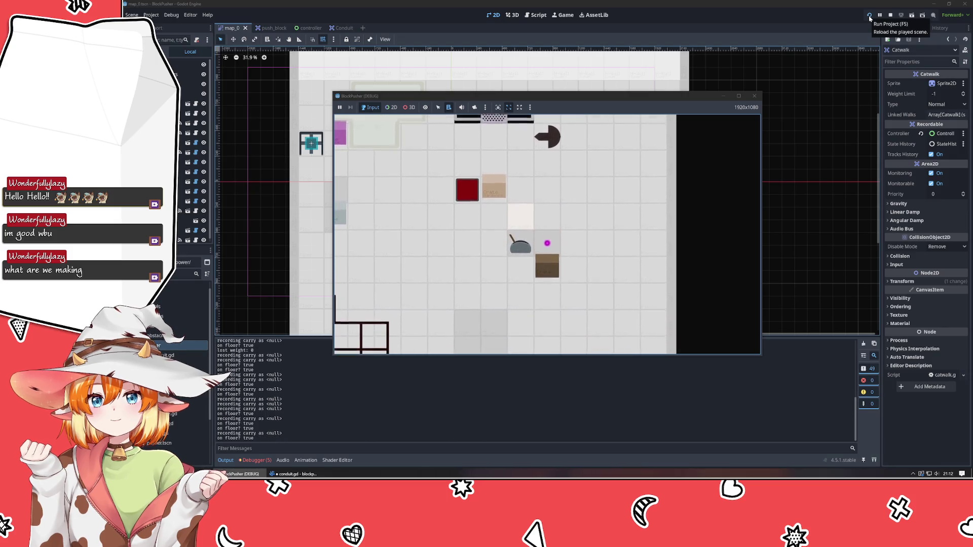
pyautogui.press('Down')
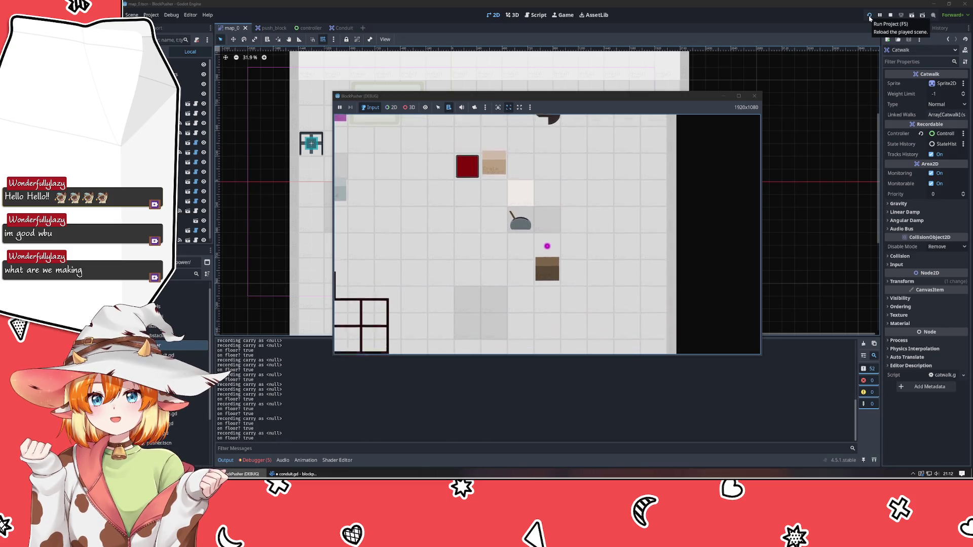
pyautogui.press('Left')
pyautogui.press('Left')
pyautogui.press('Up')
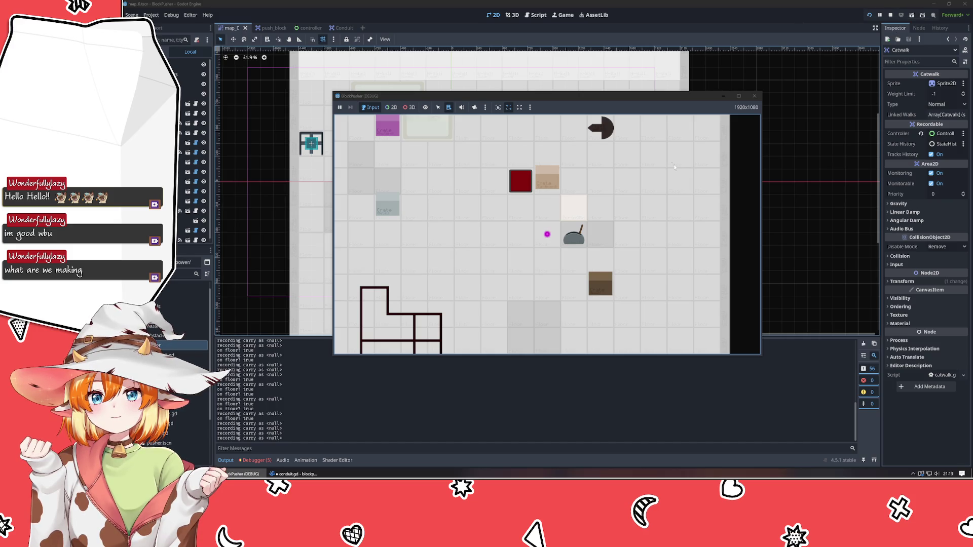
pyautogui.click(754, 95)
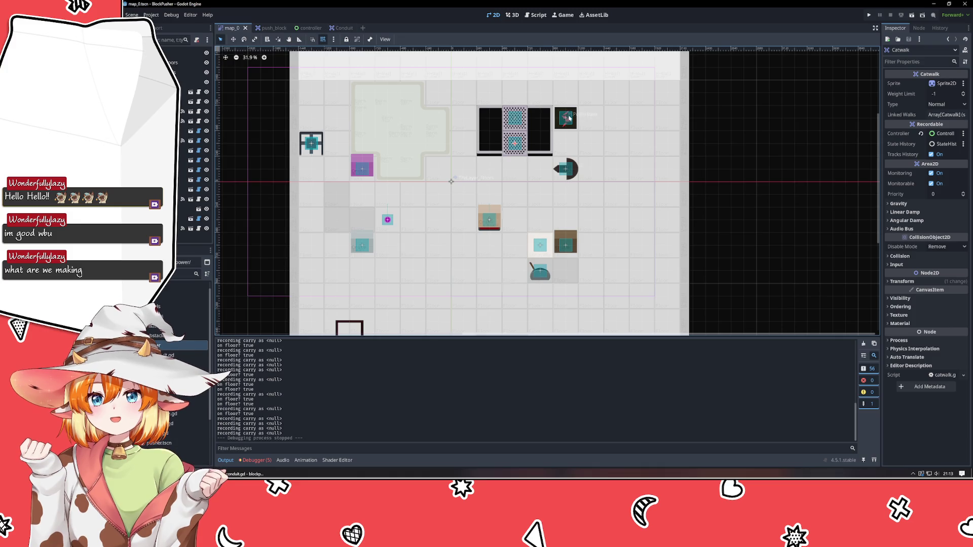
# Return to the Conduit scene and drag the lower orange sprite right to (120, 120)
pyautogui.click(341, 28)
pyautogui.moveTo(582, 278); pyautogui.dragTo(582, 185)
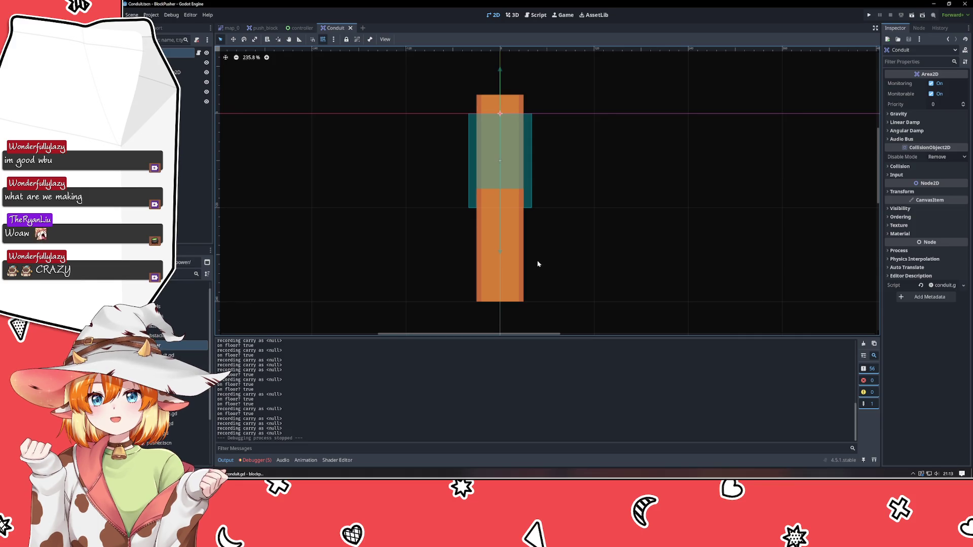
pyautogui.moveTo(595, 187)
pyautogui.mouseDown()
pyautogui.moveTo(593, 263)
pyautogui.moveTo(607, 199)
pyautogui.mouseUp()
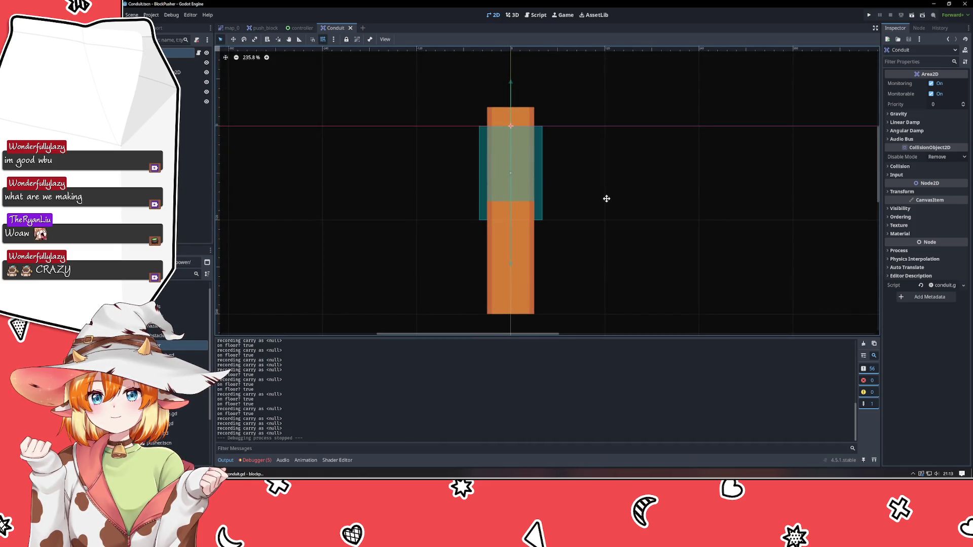
pyautogui.scroll(-1, 606, 199)
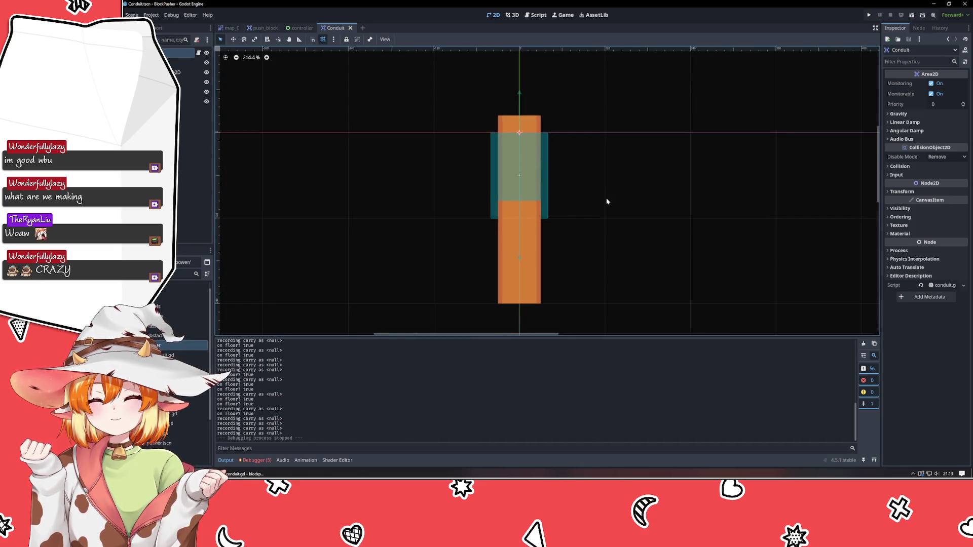
pyautogui.moveTo(521, 282); pyautogui.dragTo(590, 286)
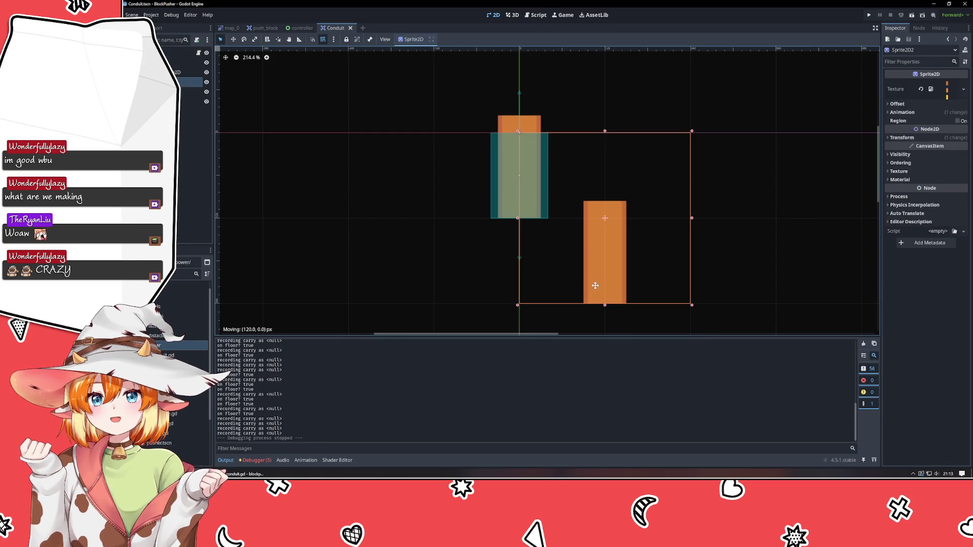
# Add exports 'flowIn: RayCast2D' and 'flowOut: RayCast2D' with the comment '#todo - need ??'
pyautogui.hotkey('alt', 'Tab')
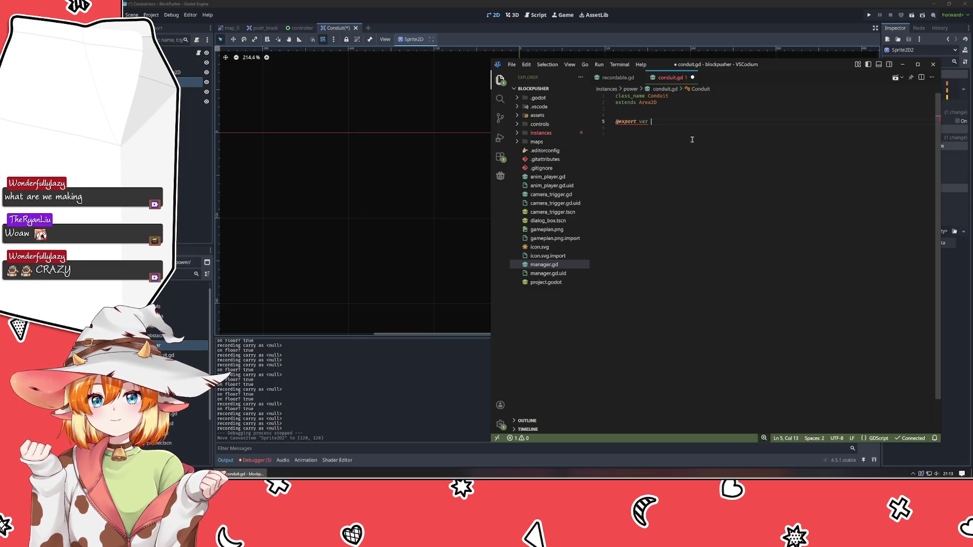
pyautogui.write('flowIn: ')
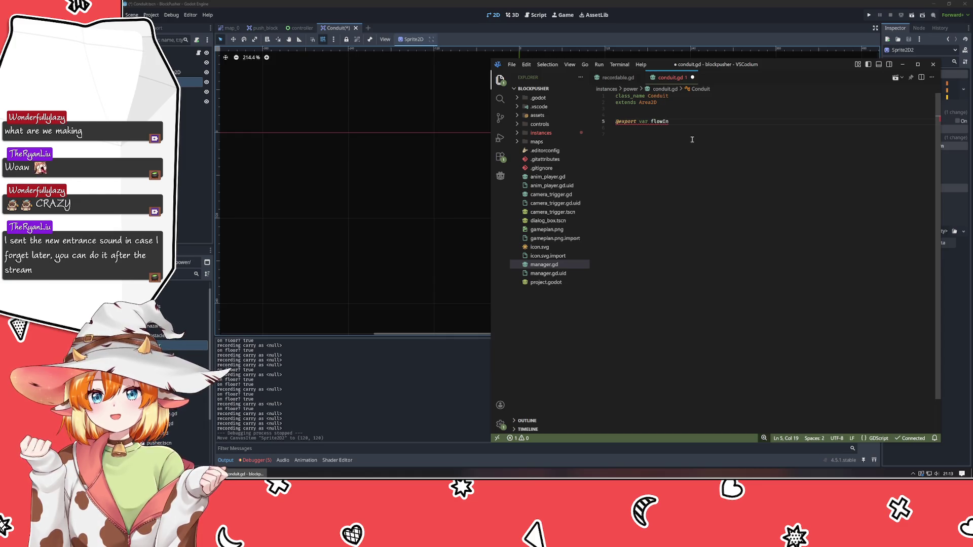
pyautogui.write('RayCast2D')
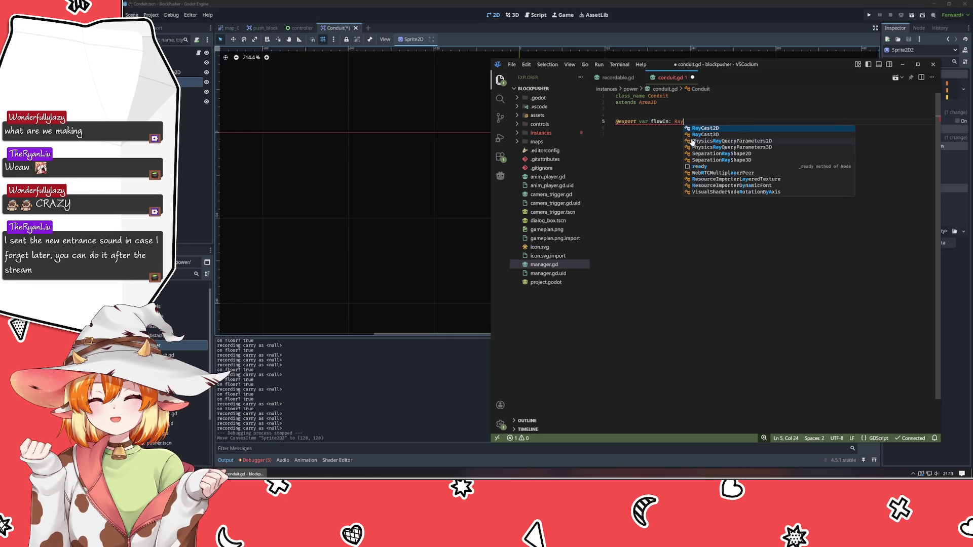
pyautogui.press('Return')
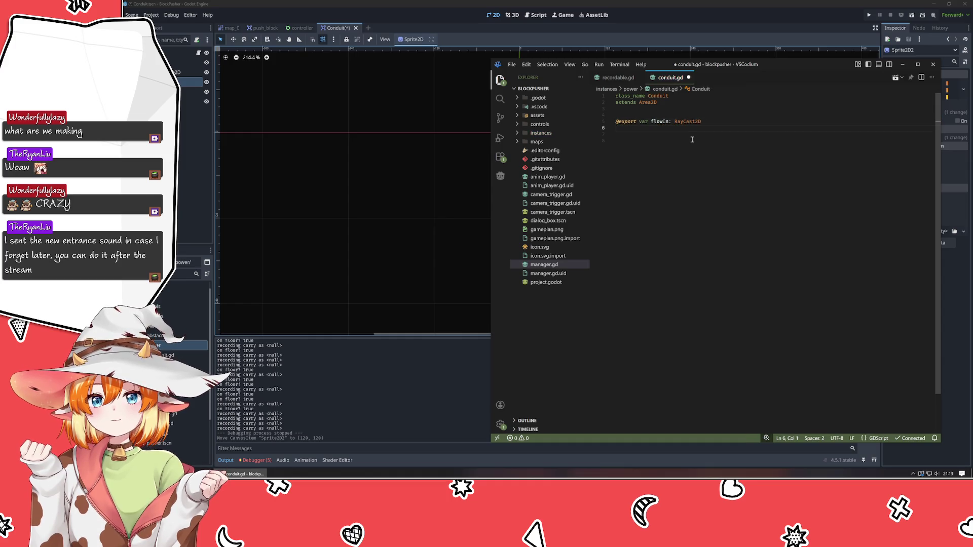
pyautogui.write('@expo')
pyautogui.press('Return')
pyautogui.write('var flowO')
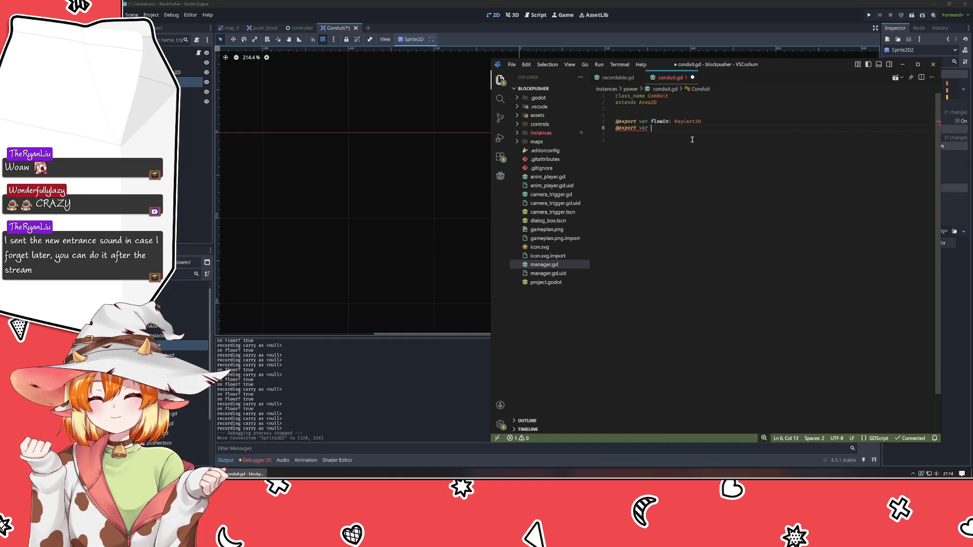
pyautogui.write('ut: ')
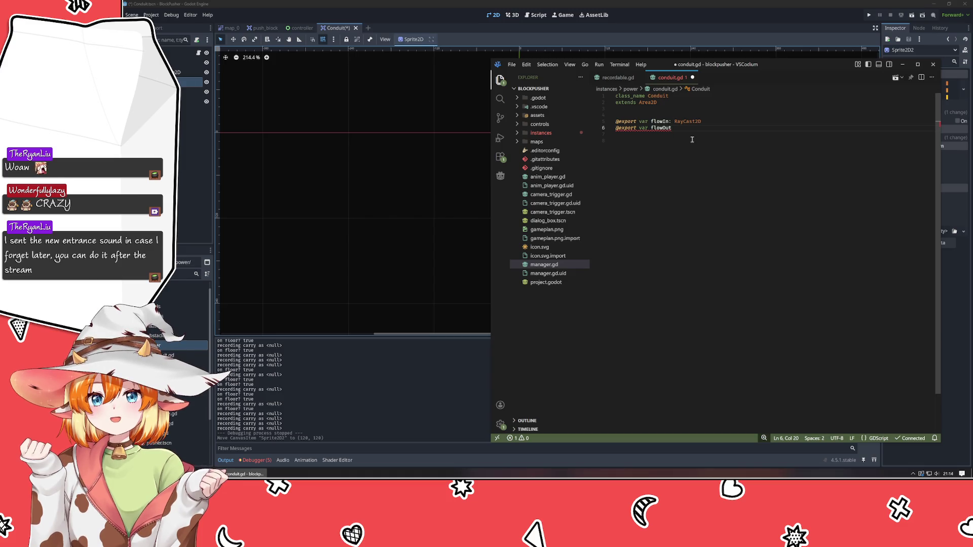
pyautogui.write('Ray')
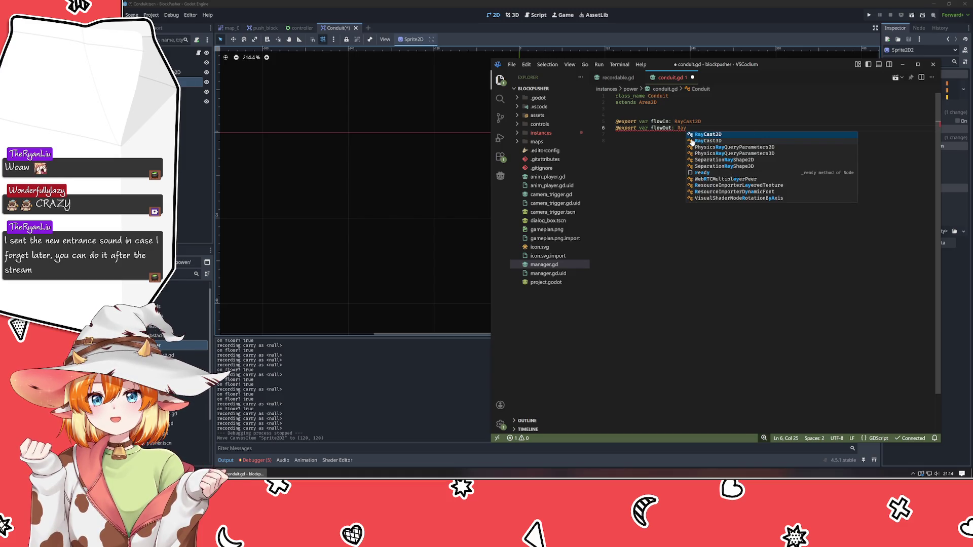
pyautogui.press('Return')
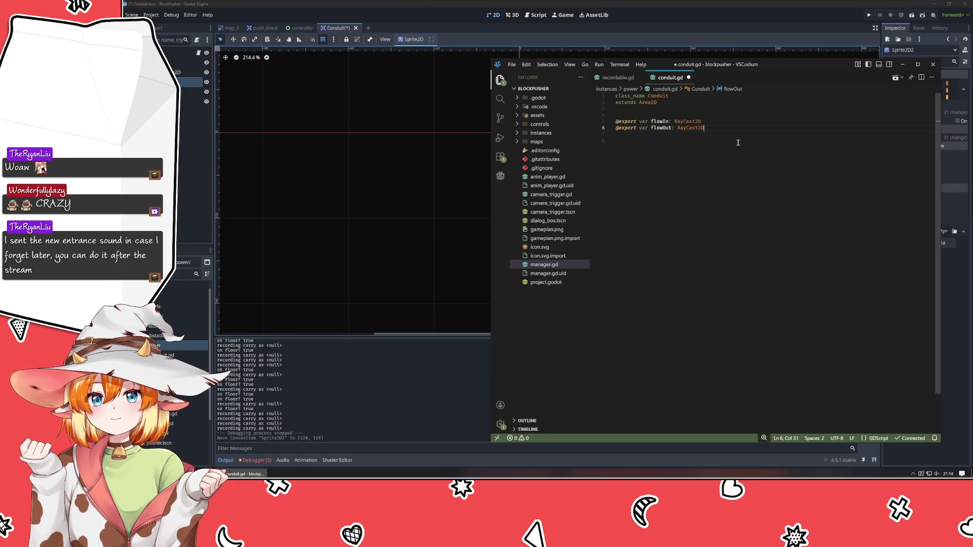
pyautogui.write('#todo - need ?')
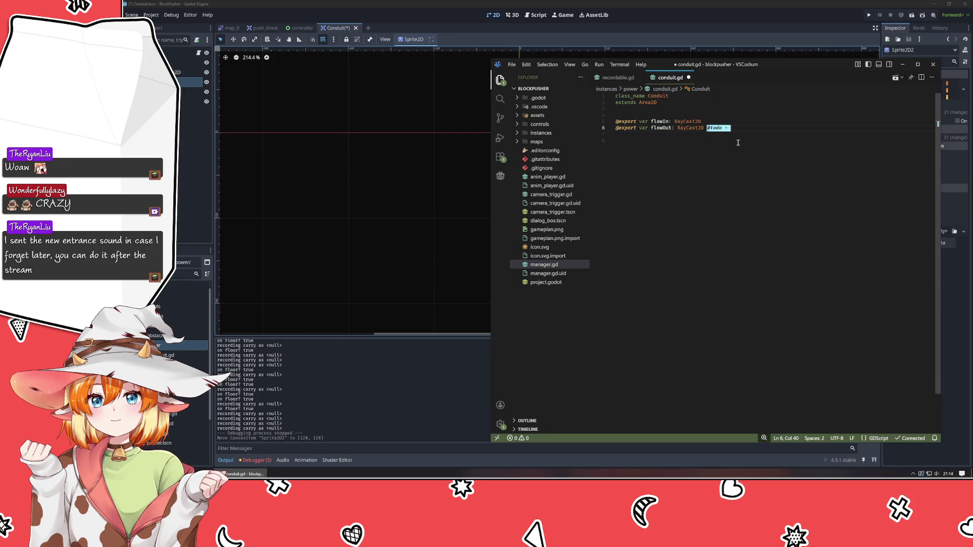
pyautogui.write('?')
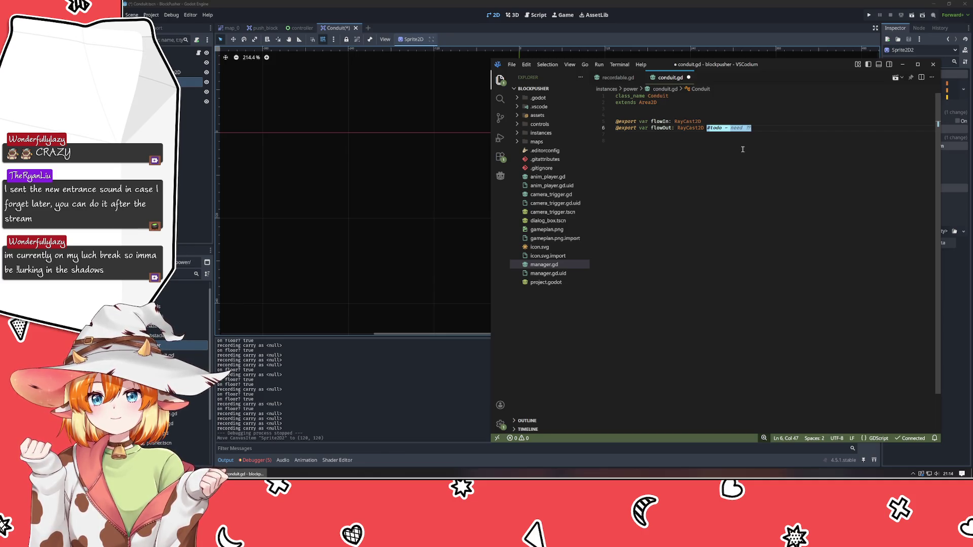
# Add an empty 'func _ready() -> void: pass' below the exports, leaving room above it
pyautogui.click(733, 145)
pyautogui.press('Return')
pyautogui.press('Return')
pyautogui.press('Return')
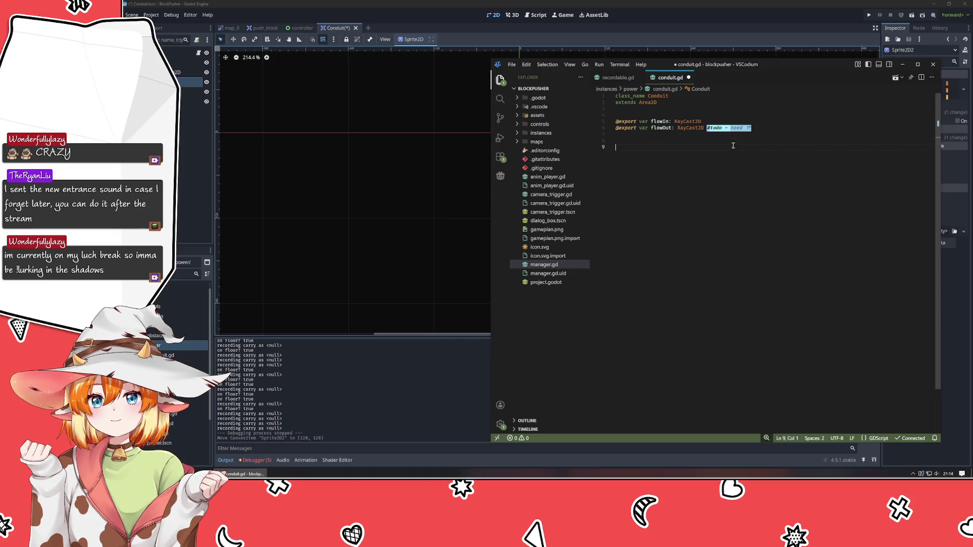
pyautogui.click(733, 146)
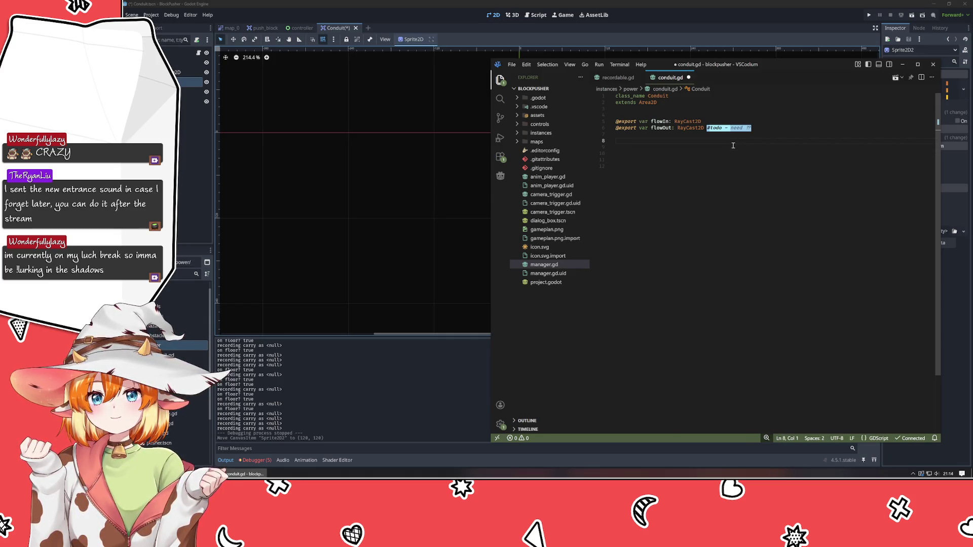
pyautogui.write('func rea')
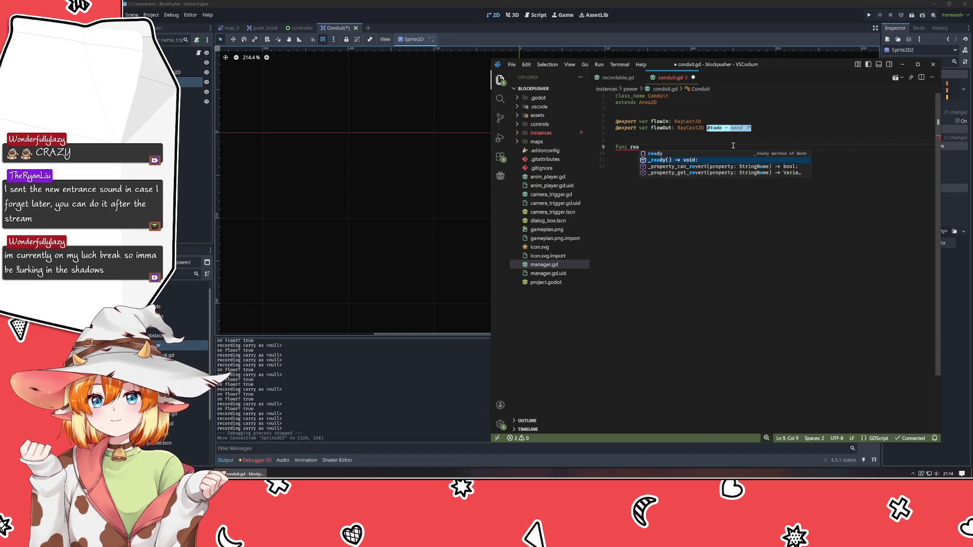
pyautogui.press('Return')
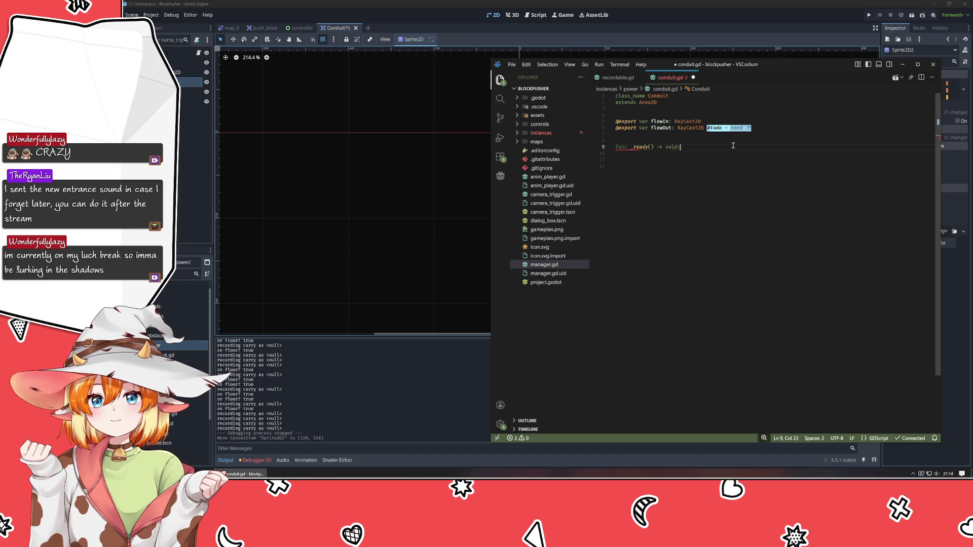
pyautogui.press('Return')
pyautogui.write('ass')
pyautogui.press('Return')
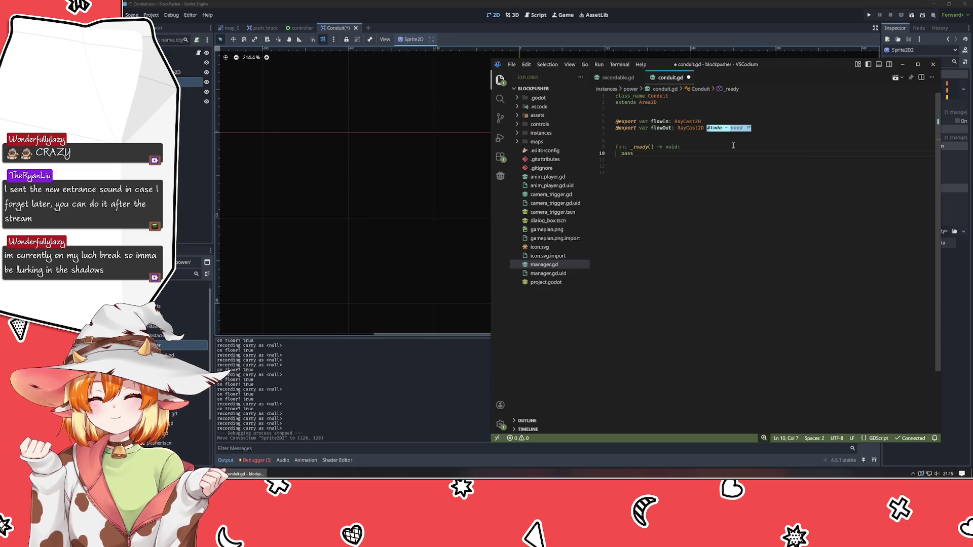
pyautogui.press('Return')
pyautogui.press('Up')
pyautogui.press('Up')
pyautogui.press('Up')
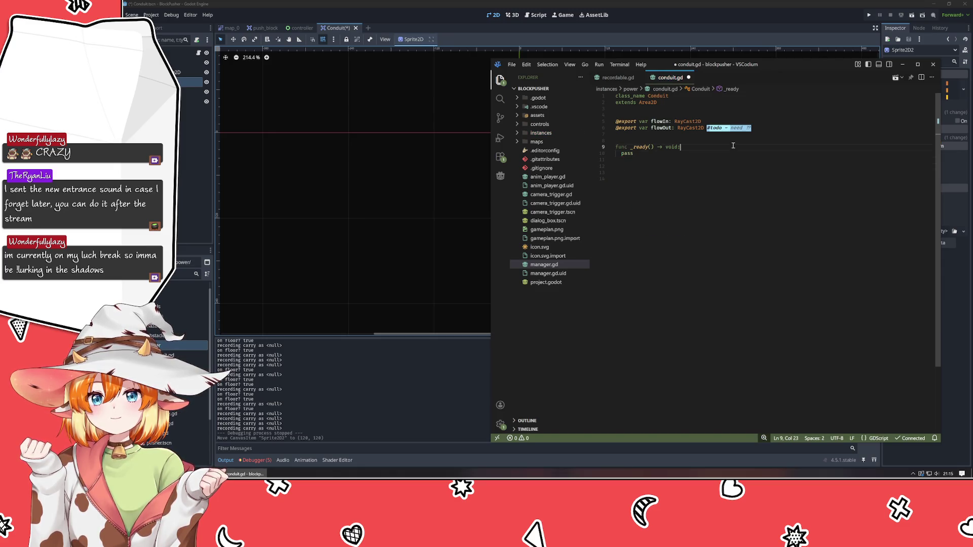
pyautogui.press('Return')
pyautogui.press('Return')
pyautogui.press('Up')
pyautogui.press('Up')
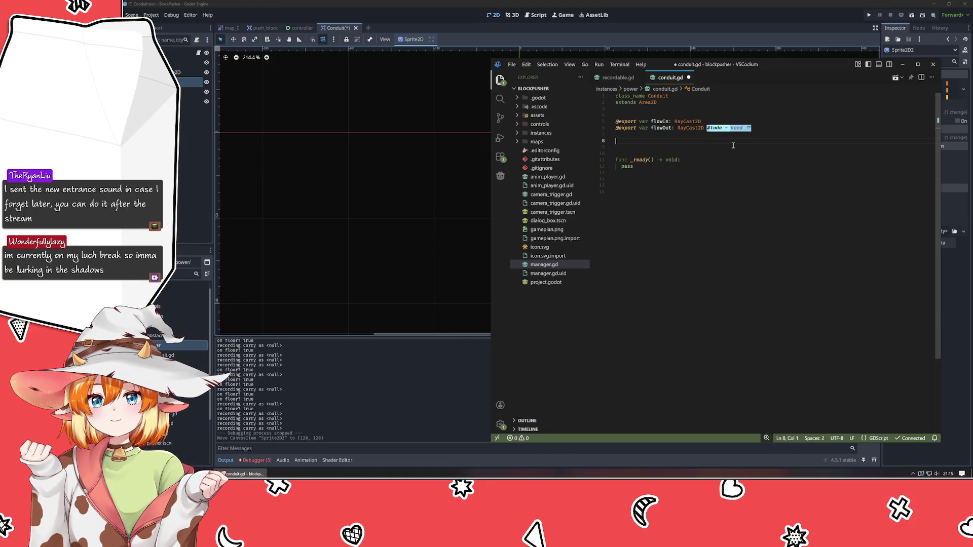
# Write 'var powered := false' on line 8, dropping the bool type, and save conduit.gd
pyautogui.write('var b')
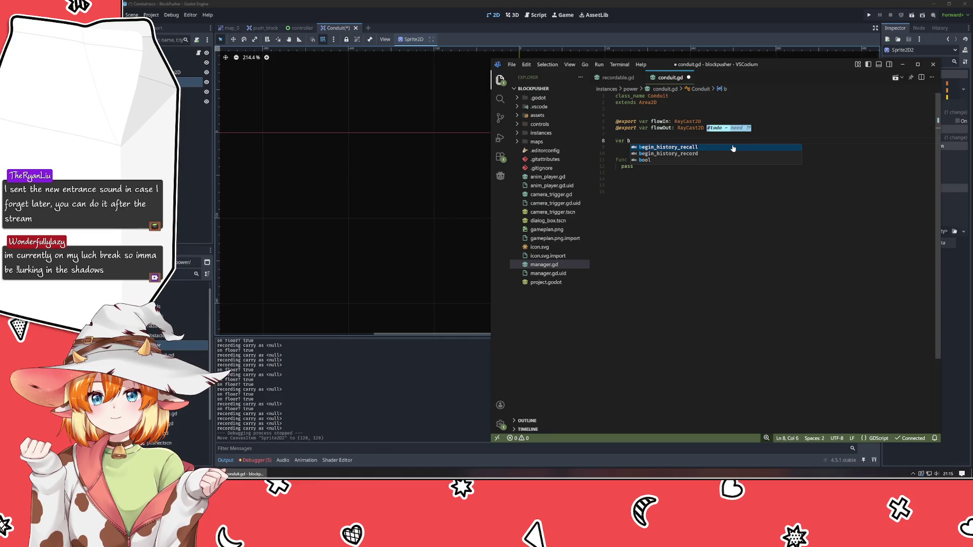
pyautogui.press('BackSpace')
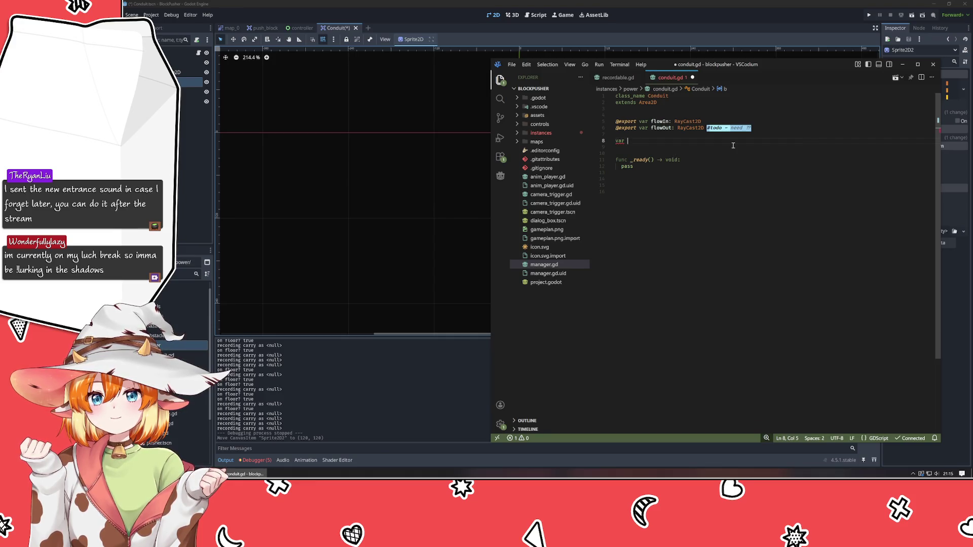
pyautogui.write('powered: boo')
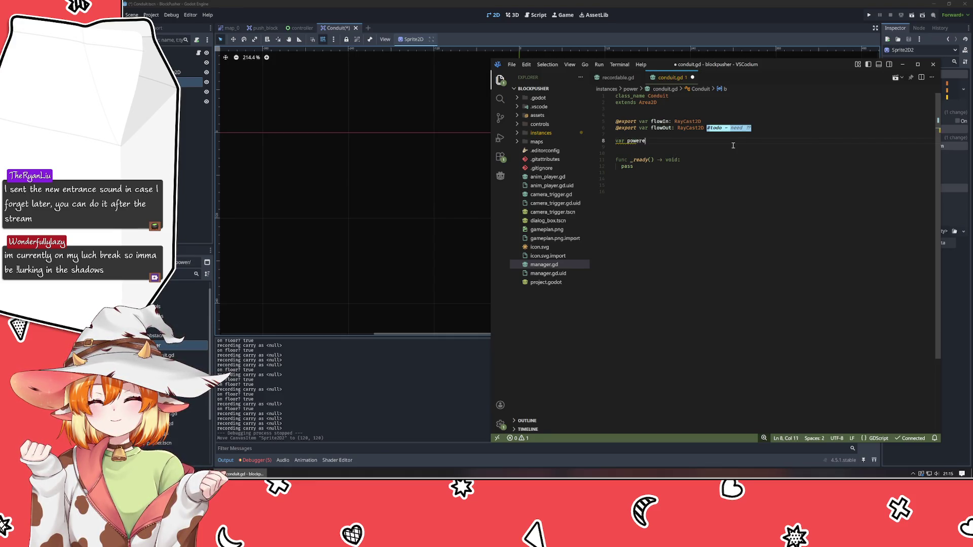
pyautogui.press('Tab')
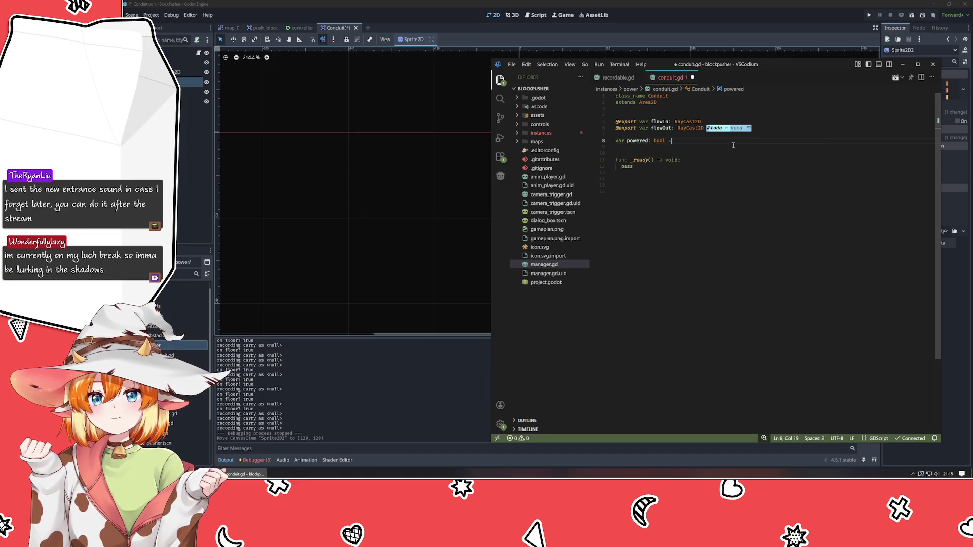
pyautogui.write('= false')
pyautogui.press('Escape')
pyautogui.hotkey('ctrl', 'Left')
pyautogui.hotkey('ctrl', 'Left')
pyautogui.press('BackSpace')
pyautogui.press('BackSpace')
pyautogui.press('BackSpace')
pyautogui.write(':')
pyautogui.press('End')
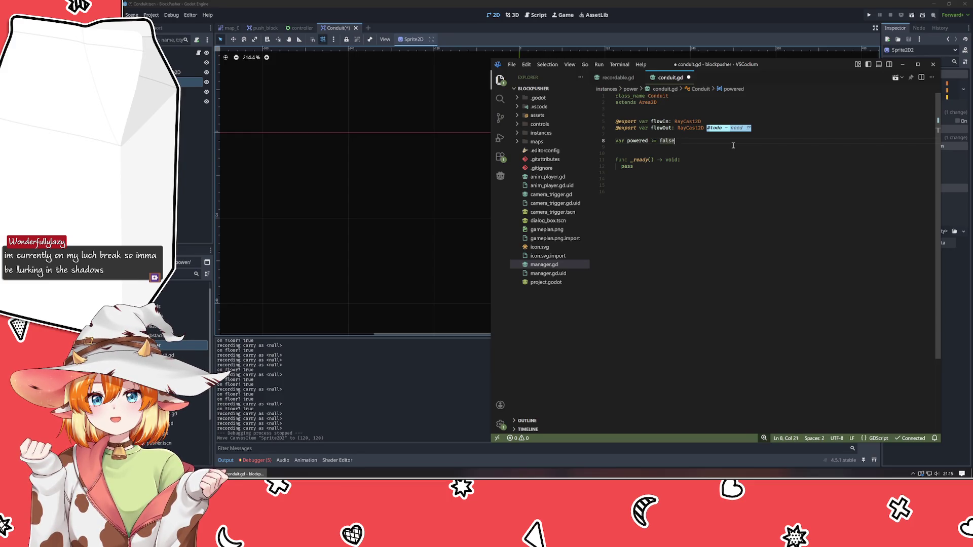
pyautogui.press('Down')
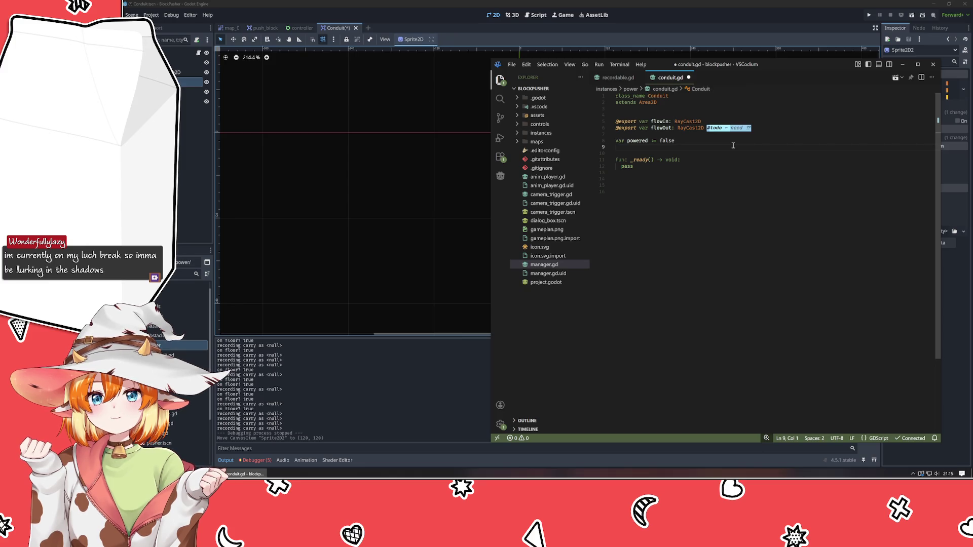
pyautogui.hotkey('ctrl', 's')
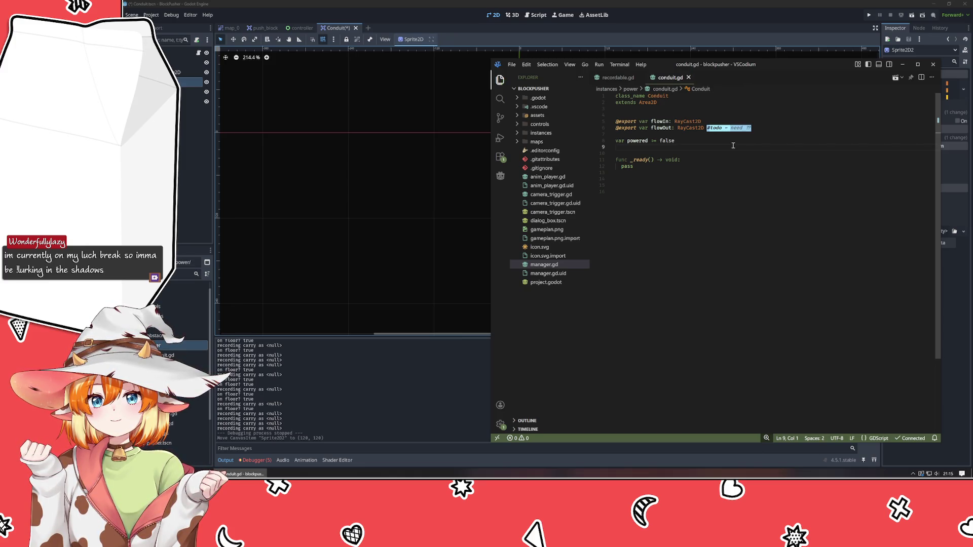
pyautogui.click(173, 56)
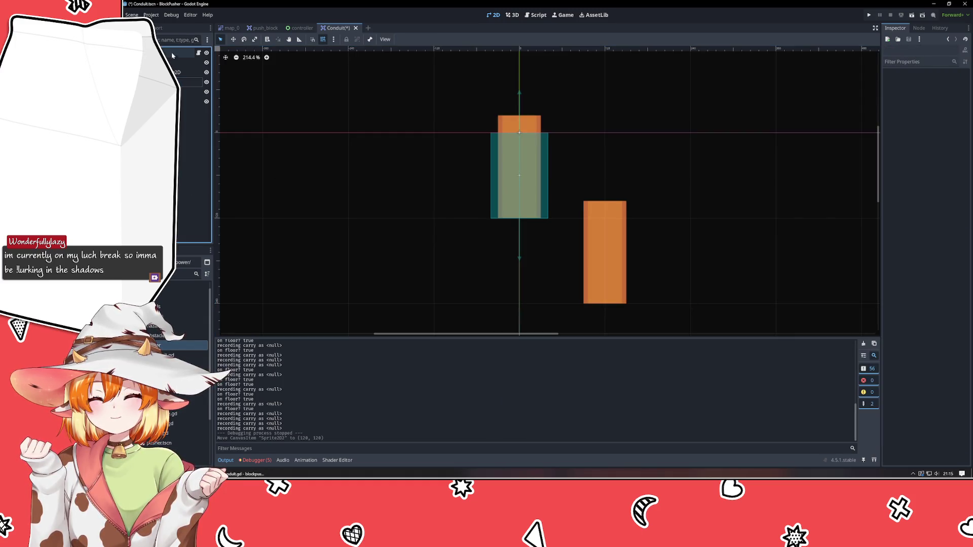
pyautogui.hotkey('alt', 'Tab')
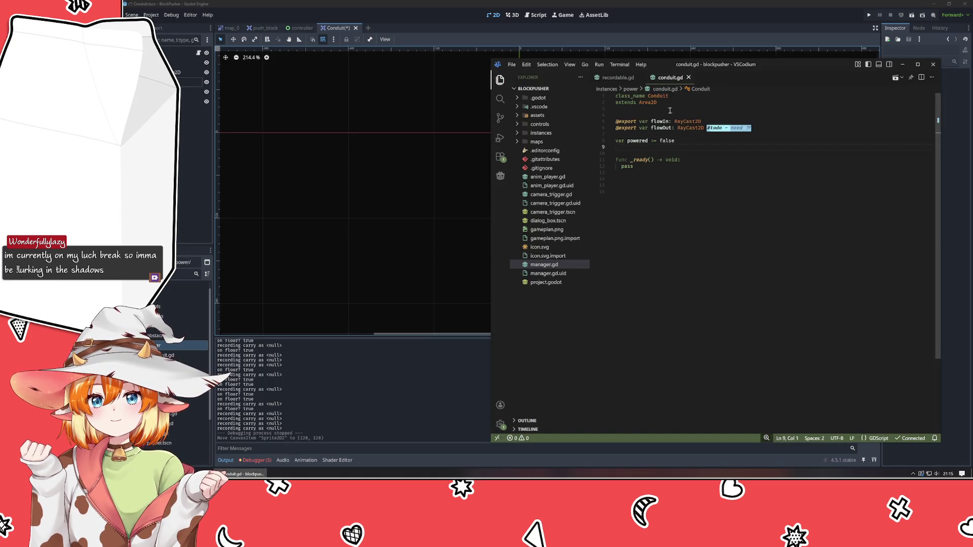
pyautogui.press('Return')
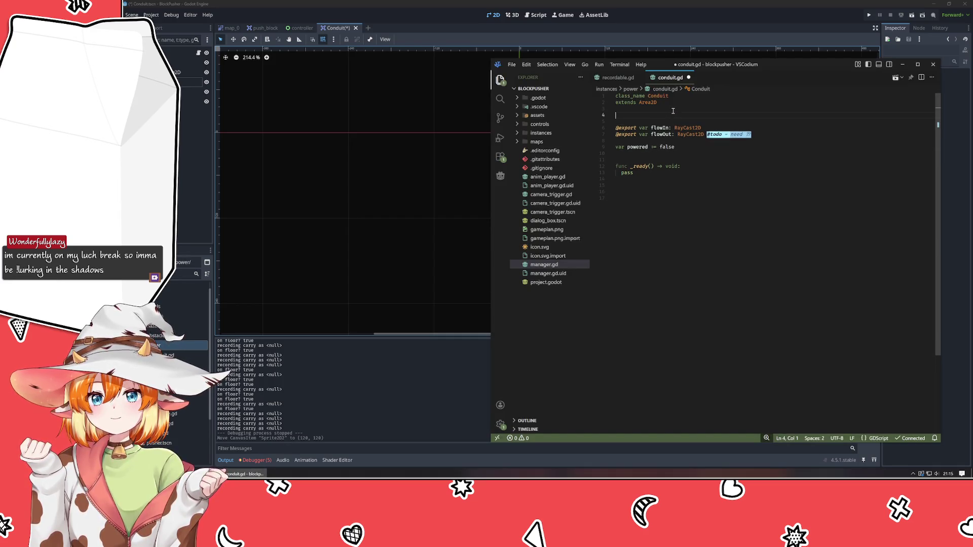
pyautogui.write('@export var ')
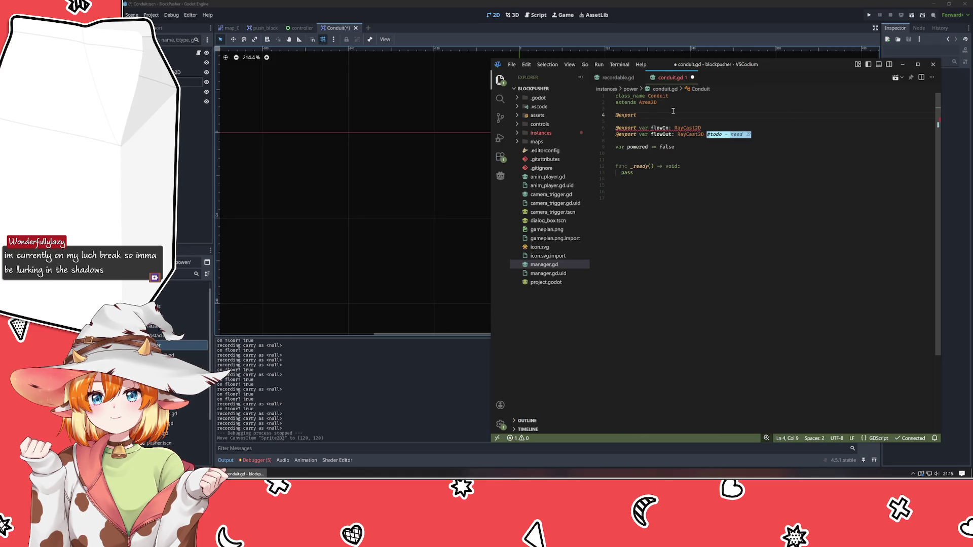
pyautogui.write('sprite: Sprite')
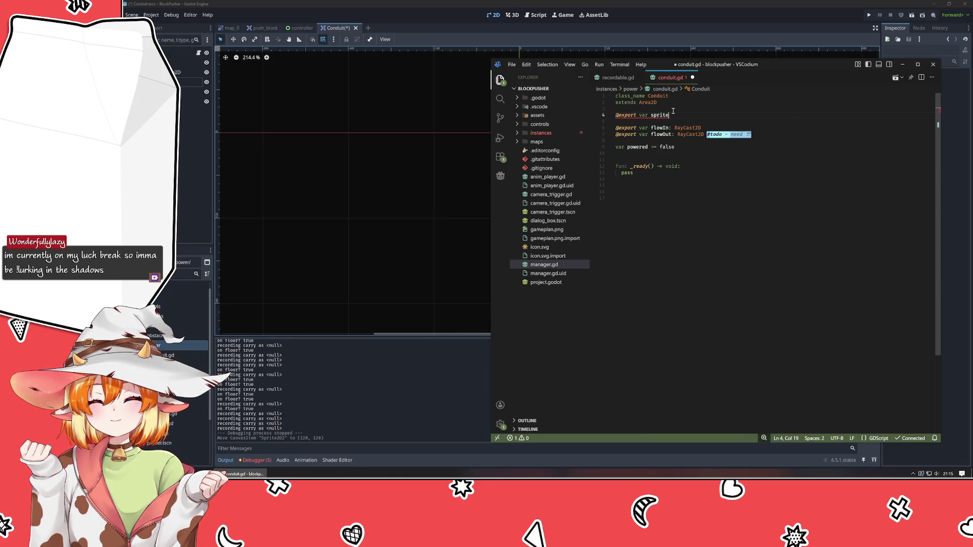
pyautogui.press('Return')
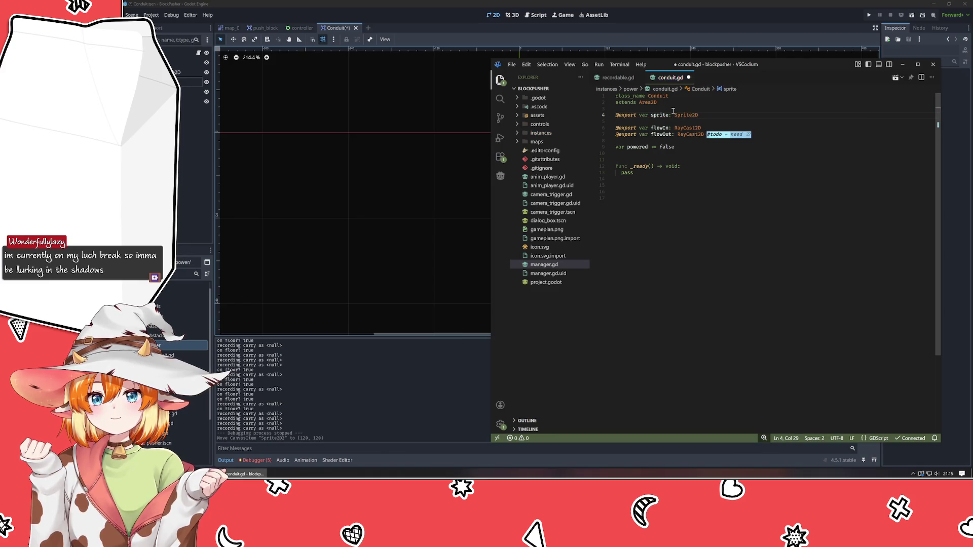
pyautogui.hotkey('ctrl', 's')
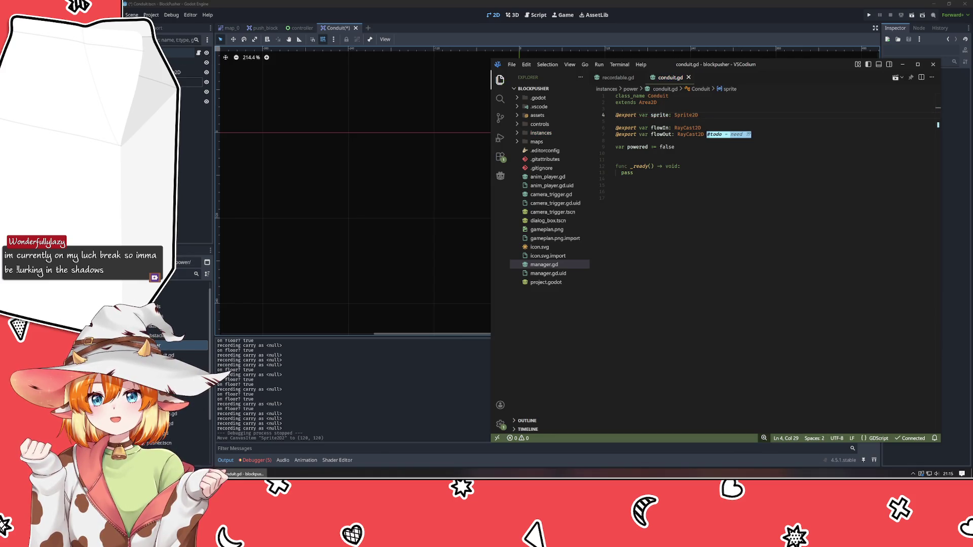
pyautogui.click(172, 52)
# Add a StateHistory child node to the Conduit scene via a 'state' search
pyautogui.rightClick(167, 54)
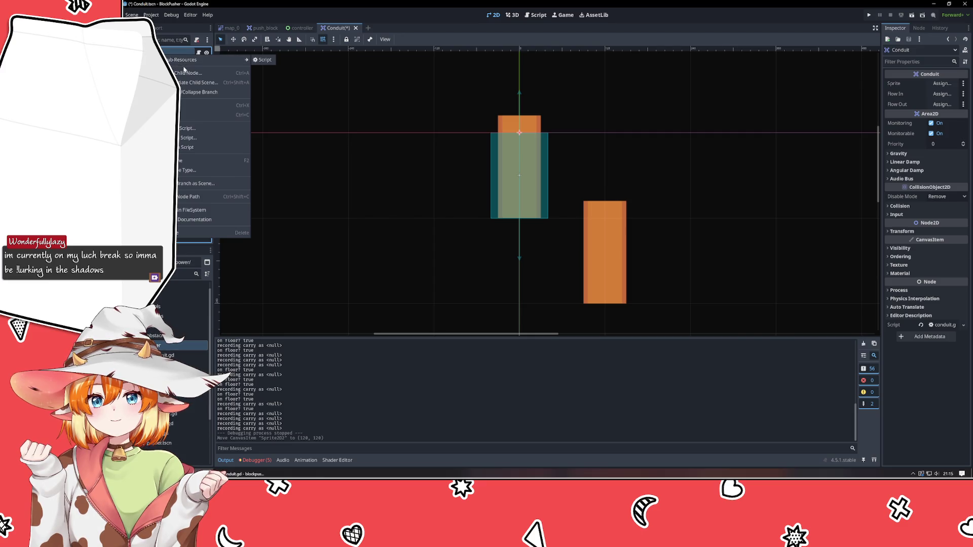
pyautogui.click(186, 73)
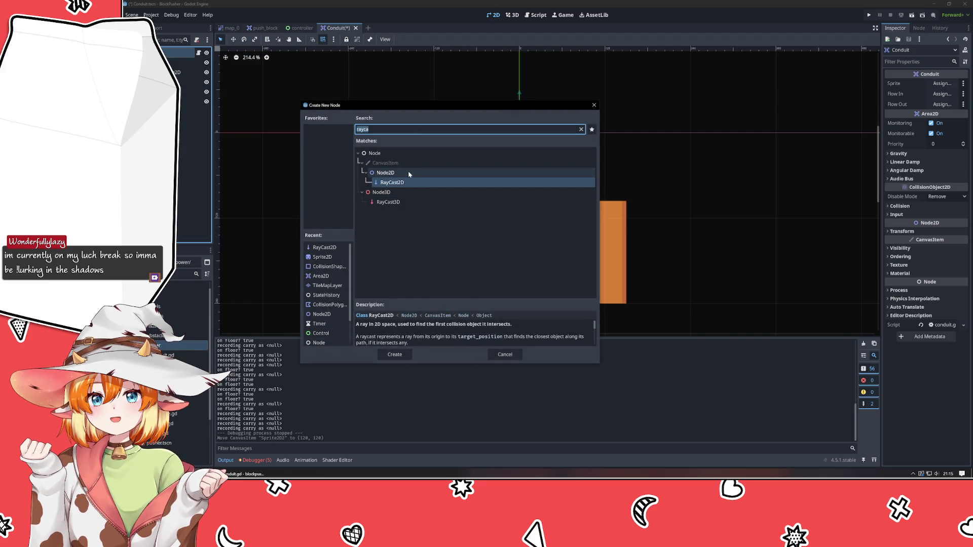
pyautogui.write('contro')
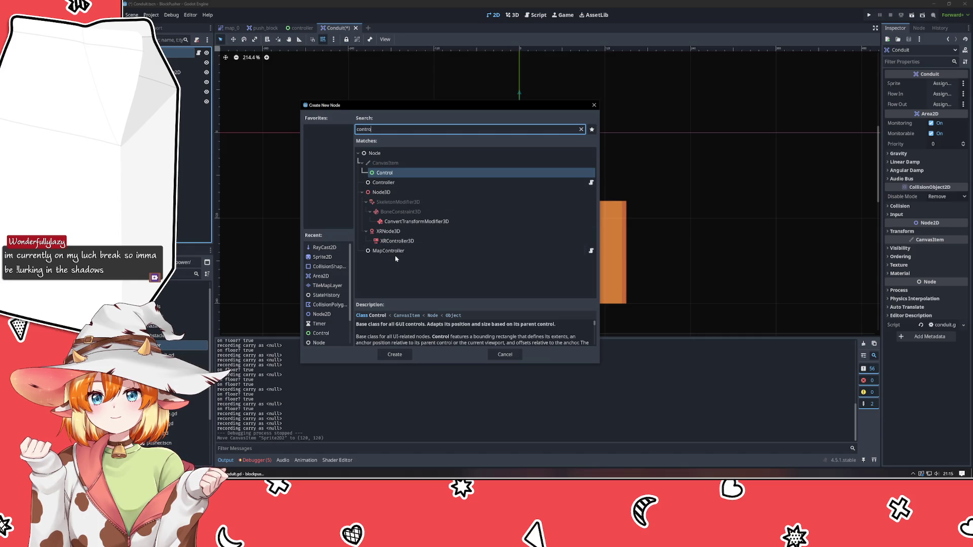
pyautogui.press('BackSpace')
pyautogui.press('BackSpace')
pyautogui.press('BackSpace')
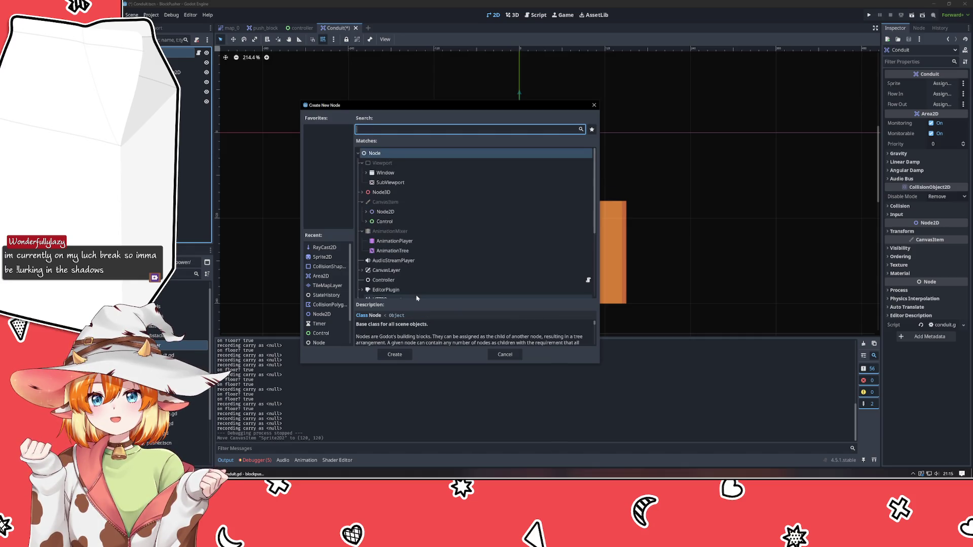
pyautogui.write('state')
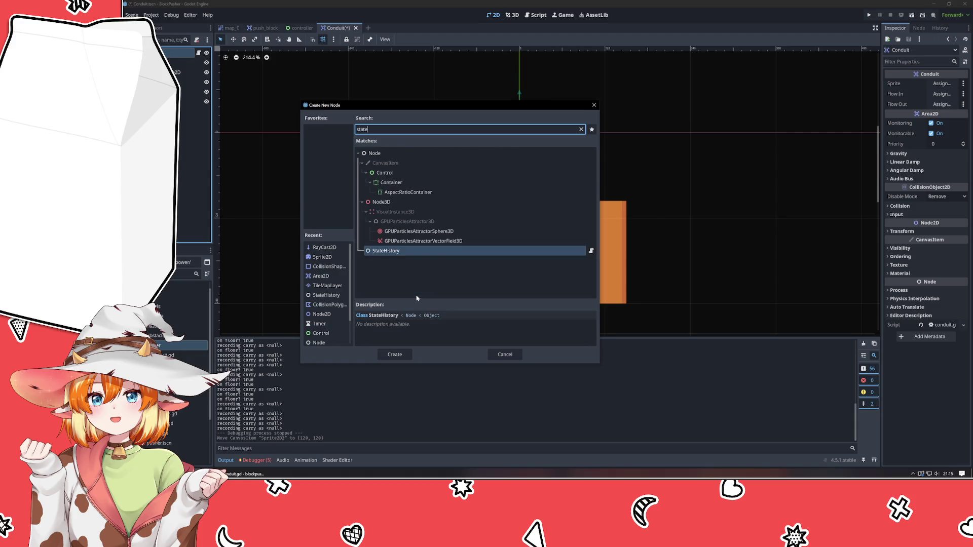
pyautogui.press('Return')
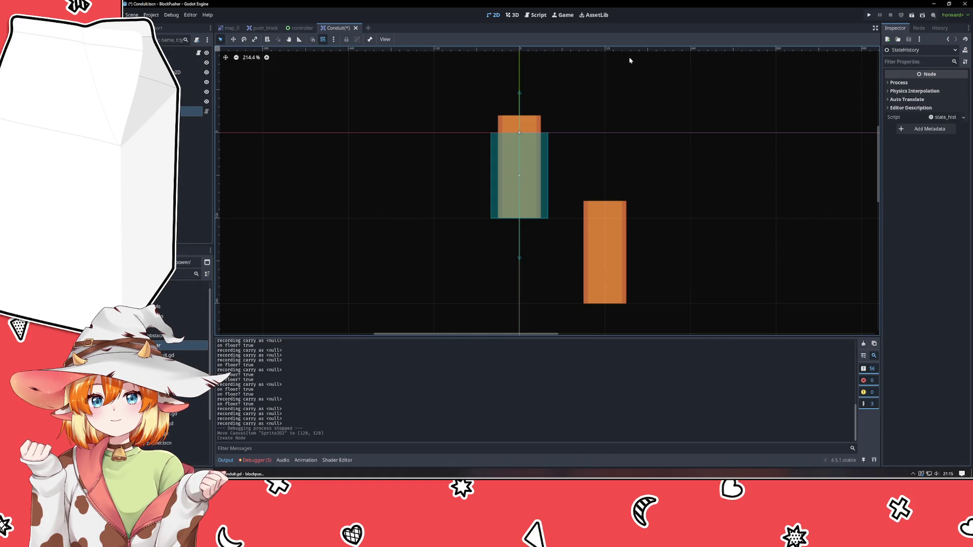
pyautogui.click(174, 53)
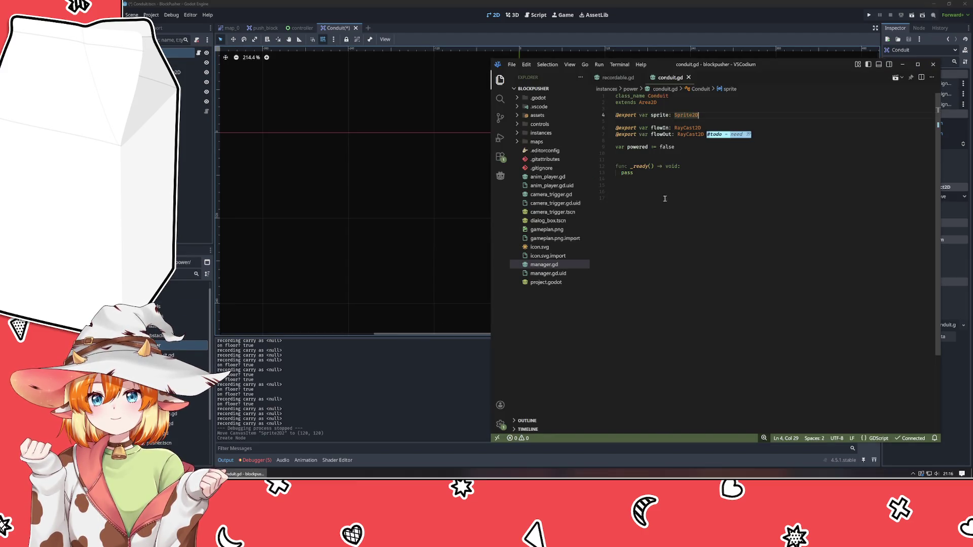
# Assign the Sprite2D node to the Conduit's exported Sprite property
pyautogui.click(667, 201)
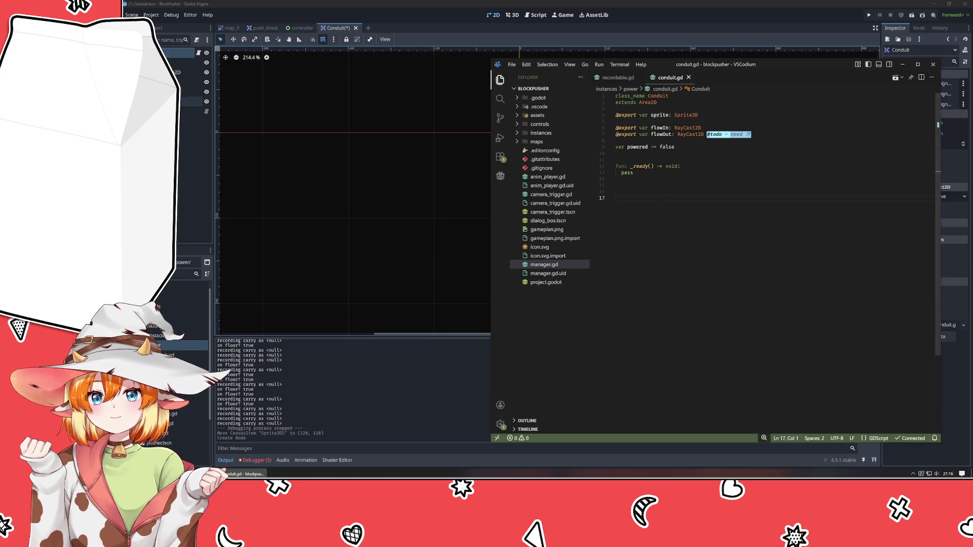
pyautogui.click(178, 153)
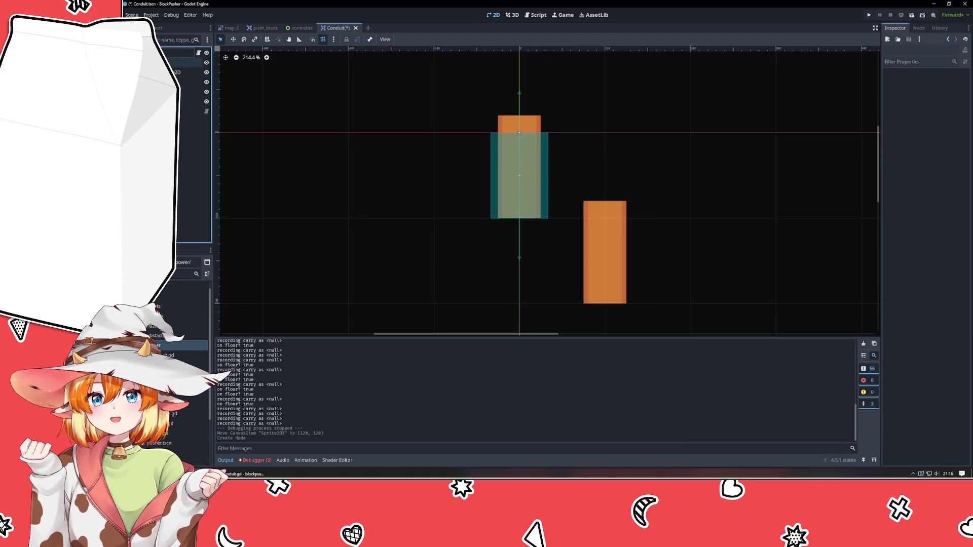
pyautogui.click(175, 52)
pyautogui.click(951, 84)
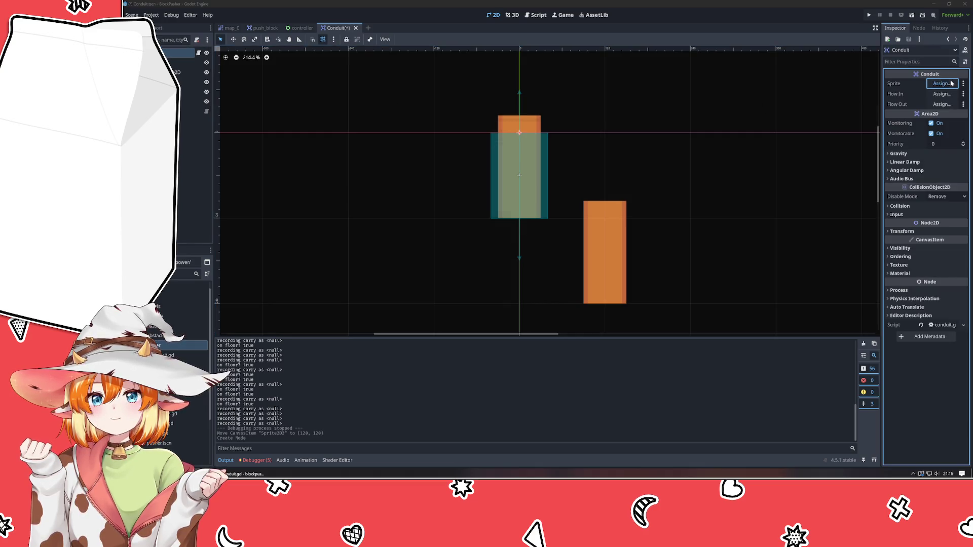
pyautogui.click(539, 168)
pyautogui.doubleClick(538, 170)
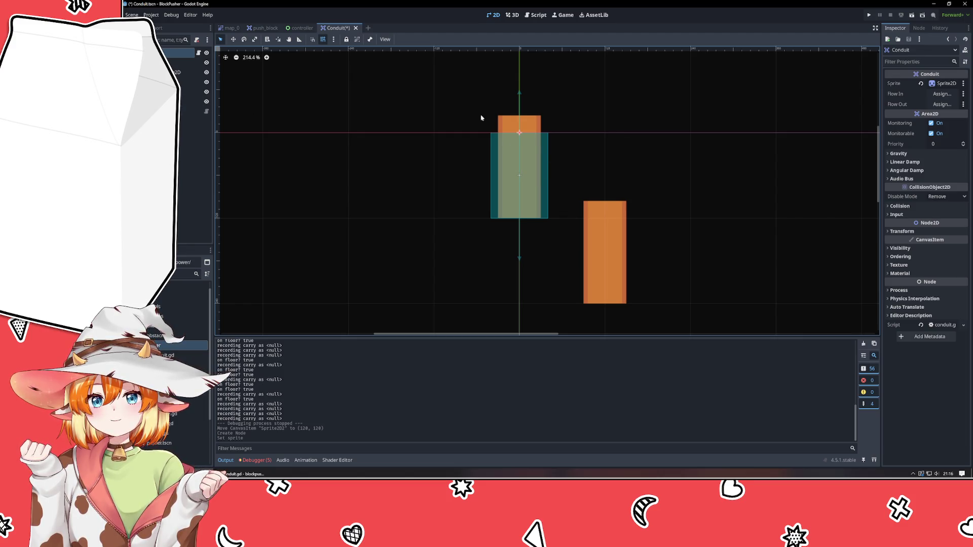
# Rename Sprite2D2 to delete_me in the Scene dock
pyautogui.click(190, 82)
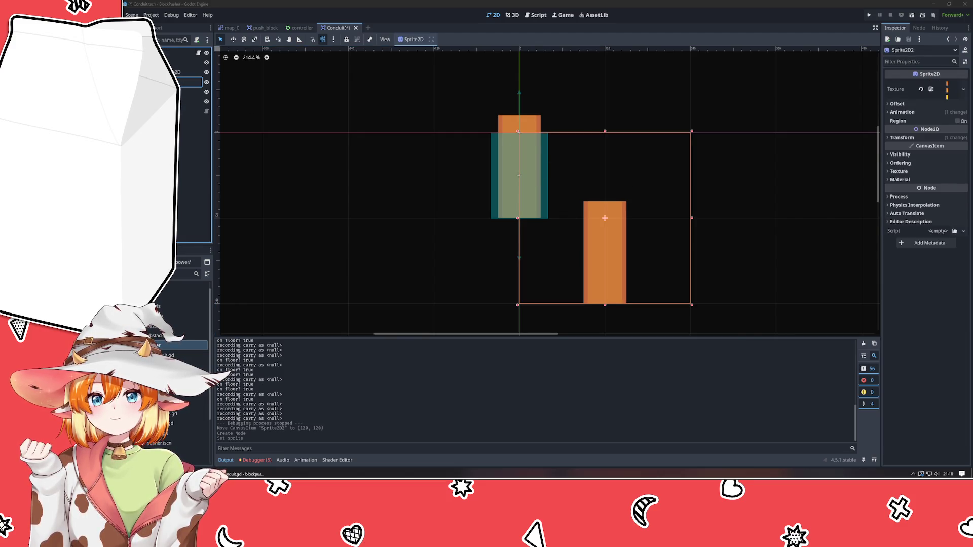
pyautogui.press('Return')
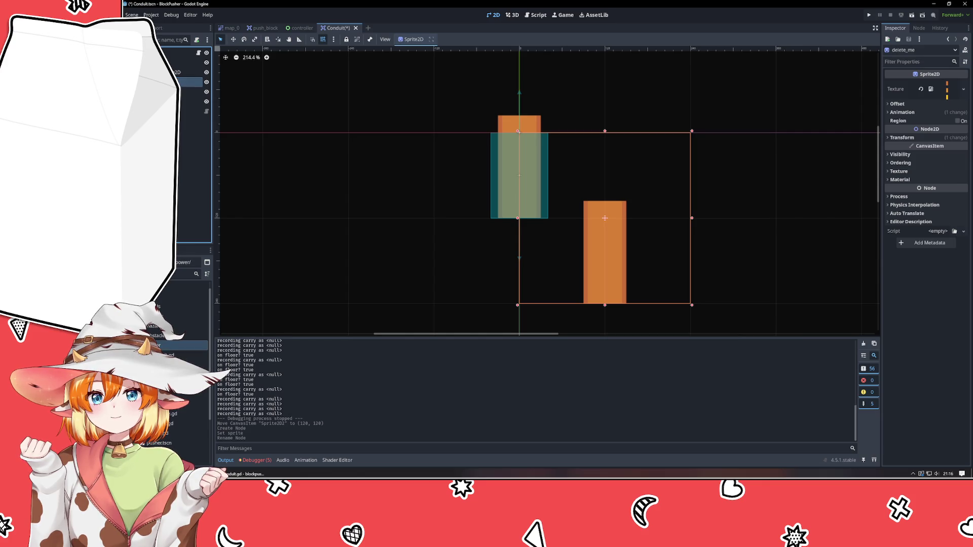
pyautogui.click(846, 128)
pyautogui.click(188, 53)
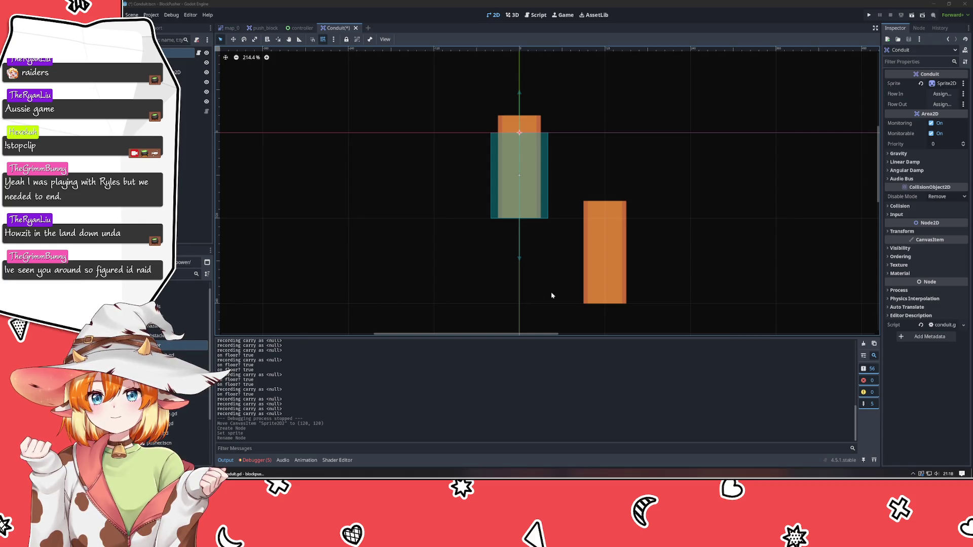
# Rotate the delete_me sprite to exactly 90 degrees so it lies horizontally
pyautogui.click(608, 276)
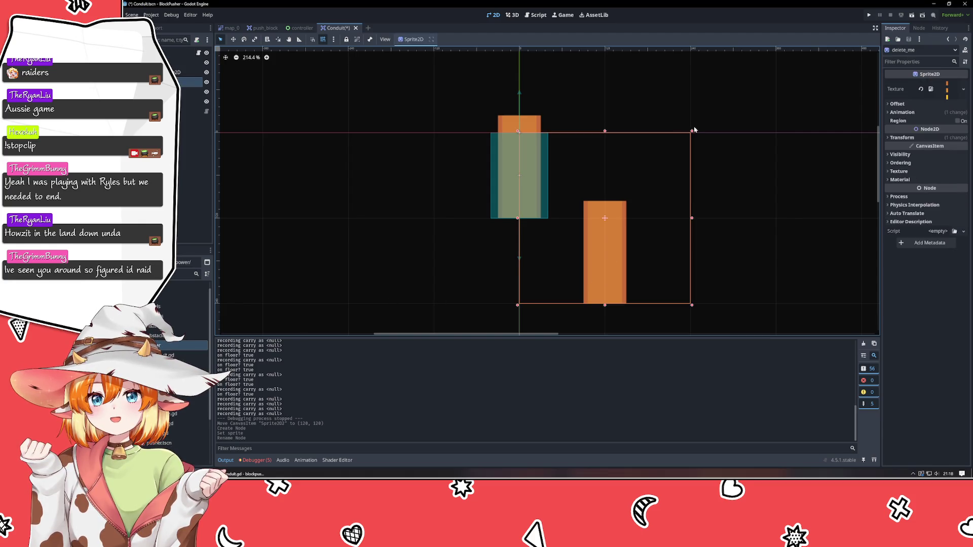
pyautogui.click(902, 138)
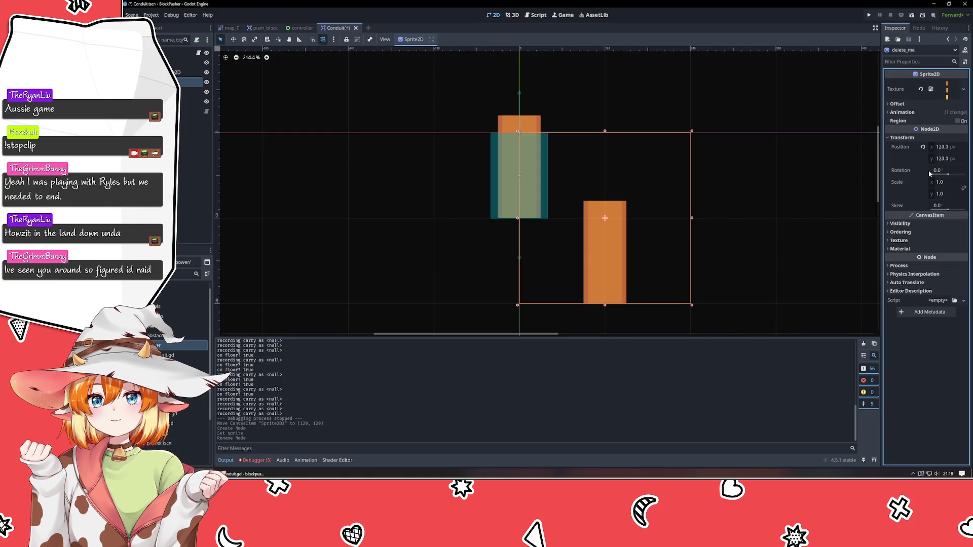
pyautogui.moveTo(948, 176)
pyautogui.mouseDown()
pyautogui.moveTo(962, 176)
pyautogui.moveTo(951, 173)
pyautogui.mouseUp()
pyautogui.write('90')
pyautogui.press('Return')
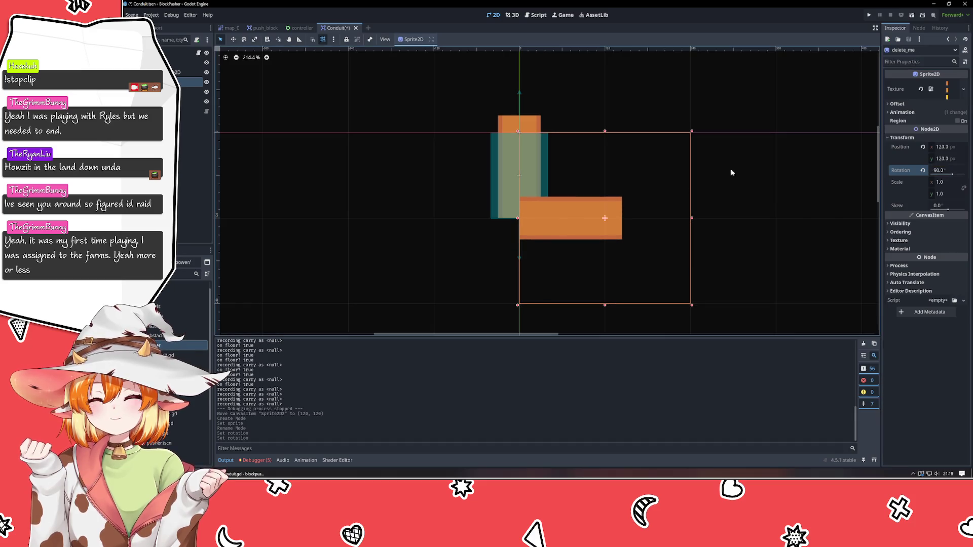
pyautogui.moveTo(544, 229)
pyautogui.mouseDown()
pyautogui.moveTo(591, 229)
pyautogui.moveTo(568, 235)
pyautogui.mouseUp()
pyautogui.click(428, 282)
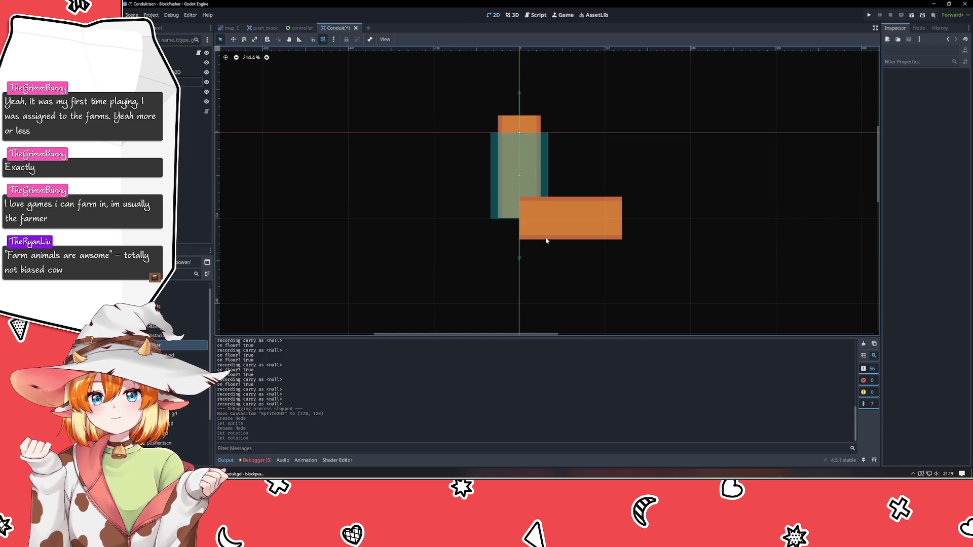
# Turn off collision mask bit 1 on the FlowIn raycast, leaving only layer 3
pyautogui.click(192, 91)
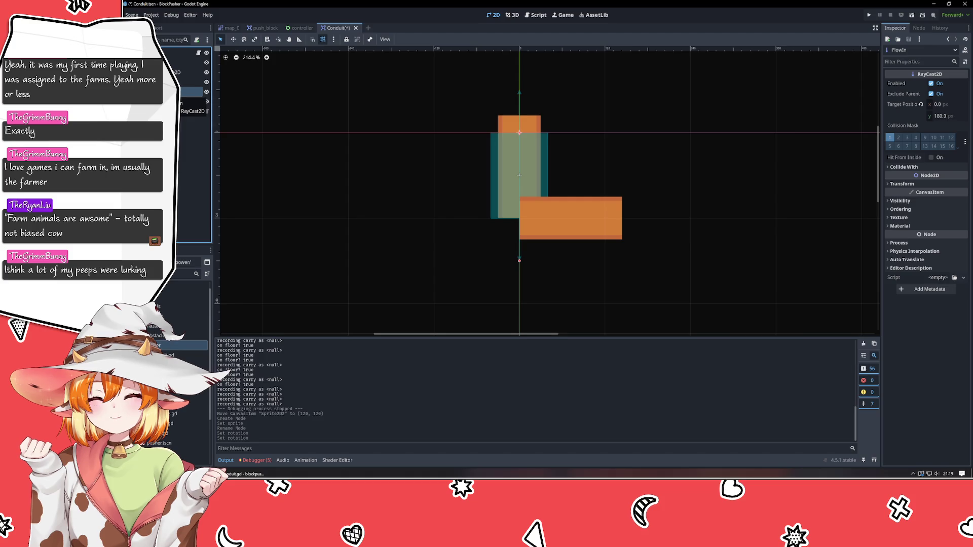
pyautogui.click(300, 189)
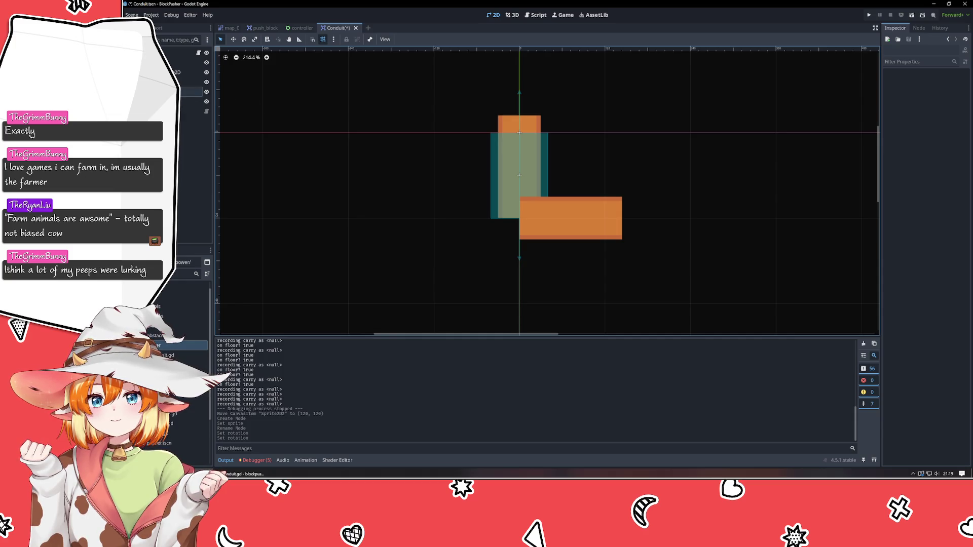
pyautogui.click(190, 92)
pyautogui.click(206, 102)
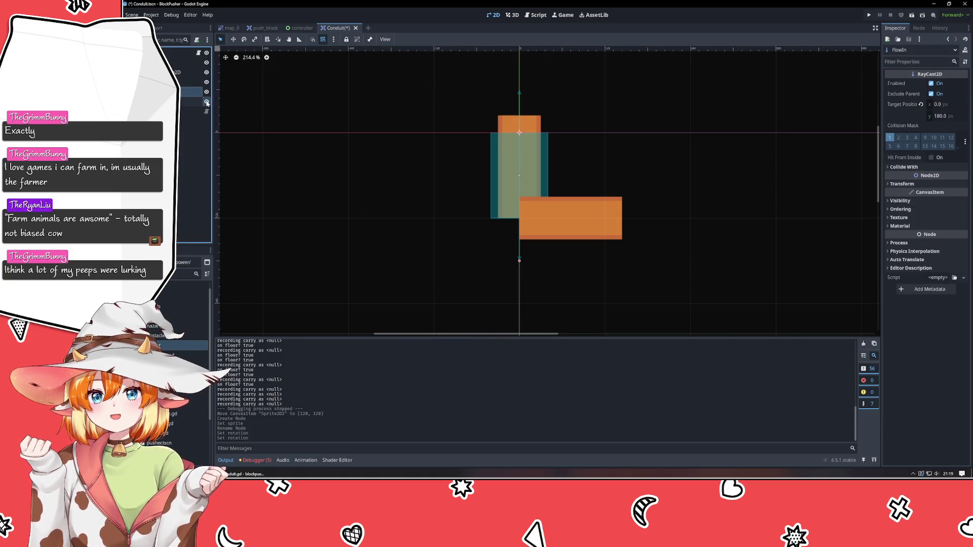
pyautogui.click(226, 144)
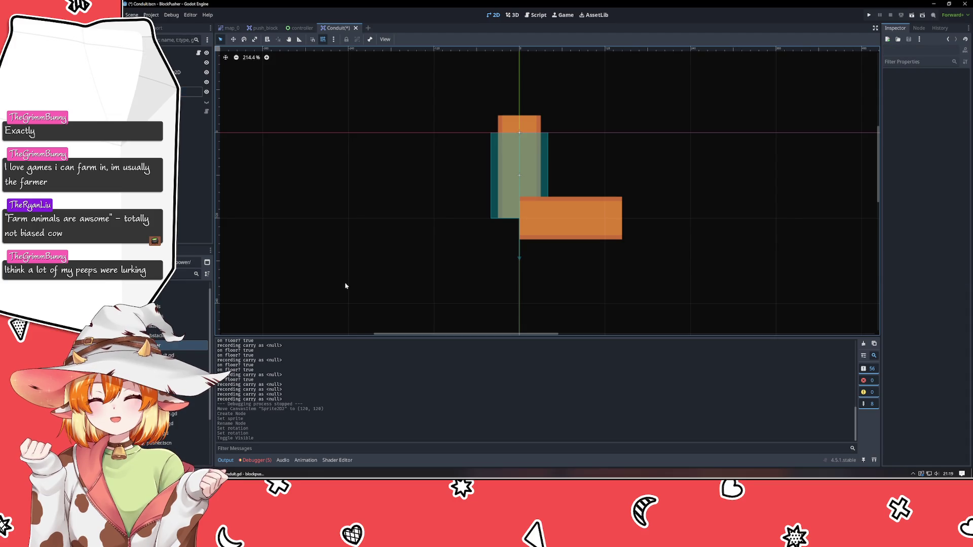
pyautogui.click(190, 91)
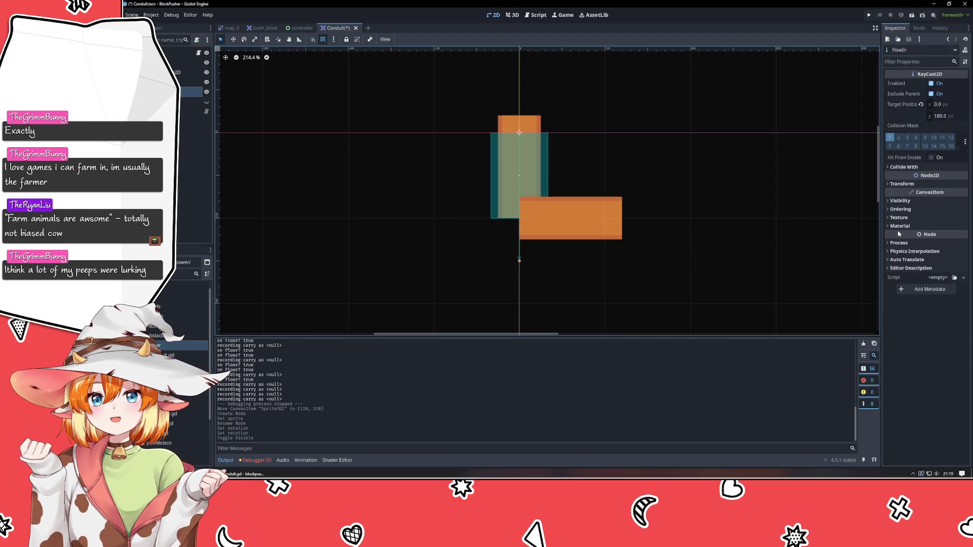
pyautogui.click(890, 138)
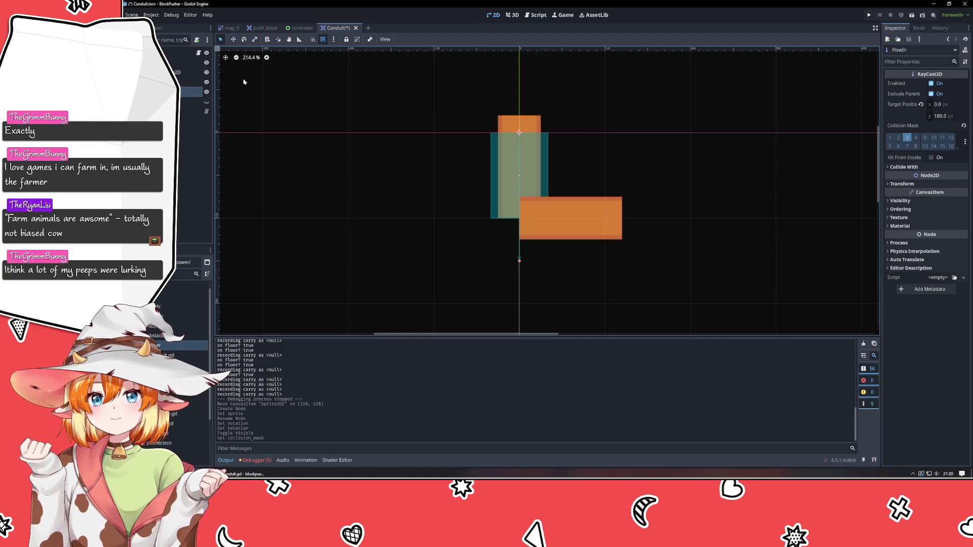
# Select the Conduit root, then its sprite, then its collision shape
pyautogui.click(174, 53)
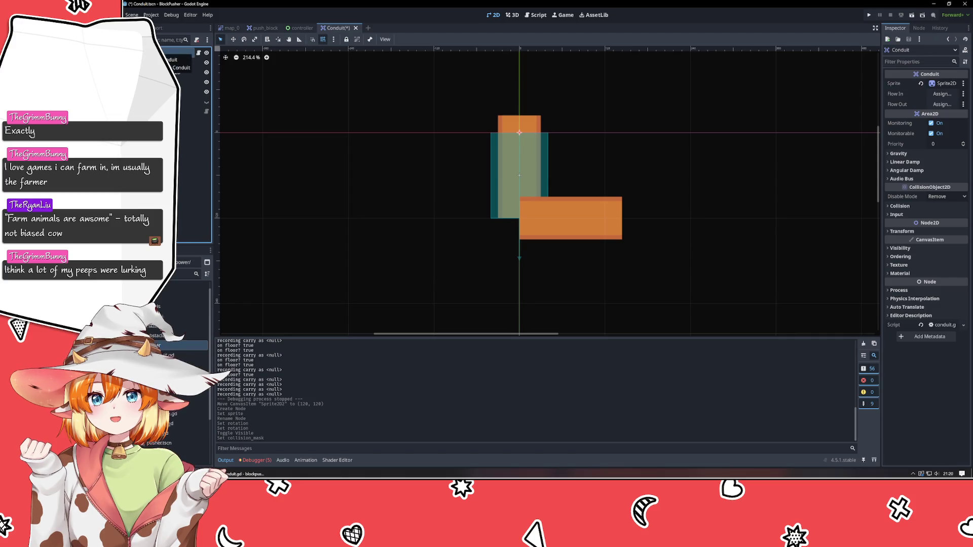
pyautogui.click(185, 62)
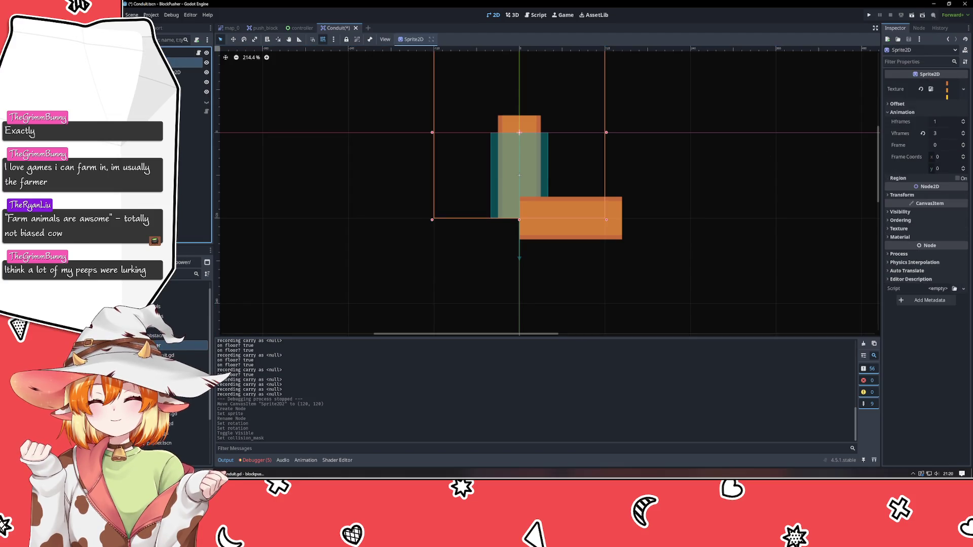
pyautogui.click(185, 72)
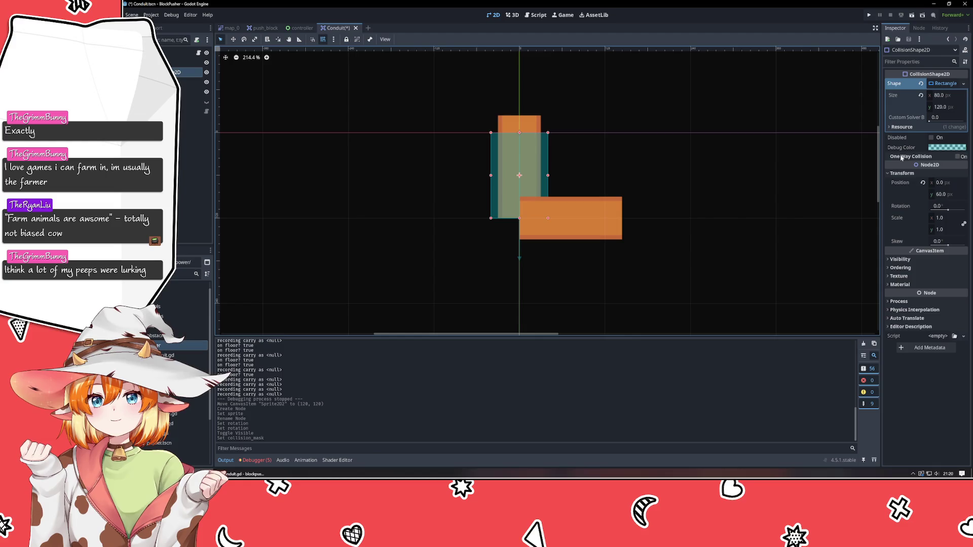
pyautogui.moveTo(902, 158)
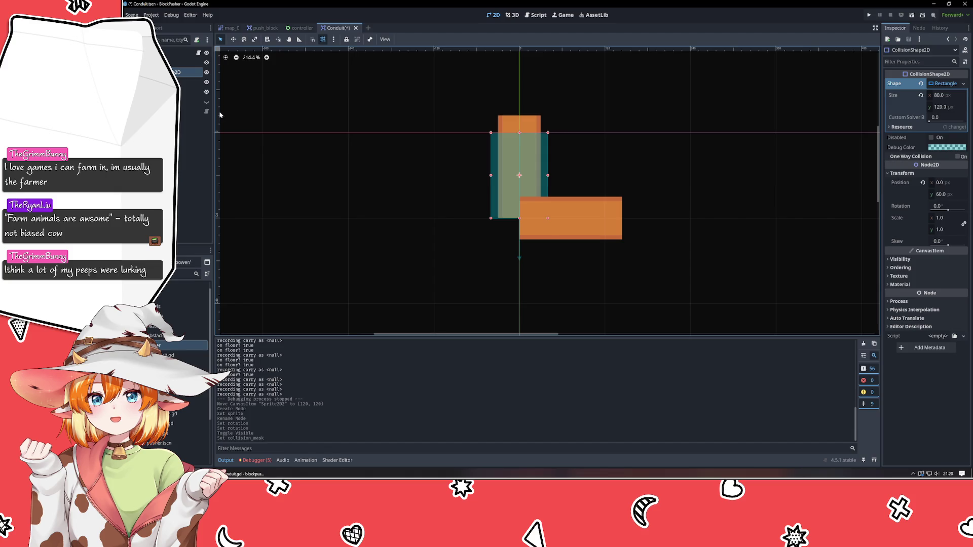
# Switch the Conduit Area2D's collision layer and mask from bit 1 to bit 3 only
pyautogui.click(183, 52)
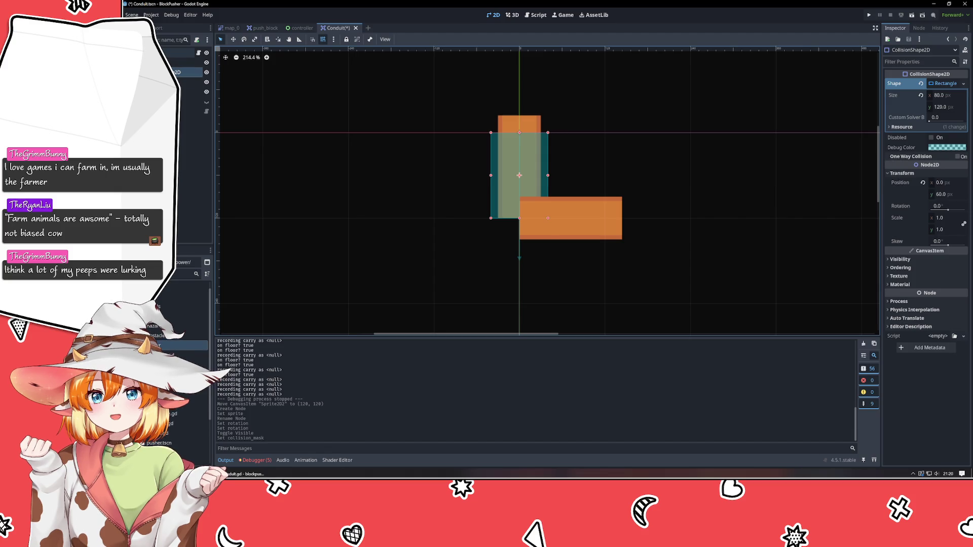
pyautogui.click(900, 206)
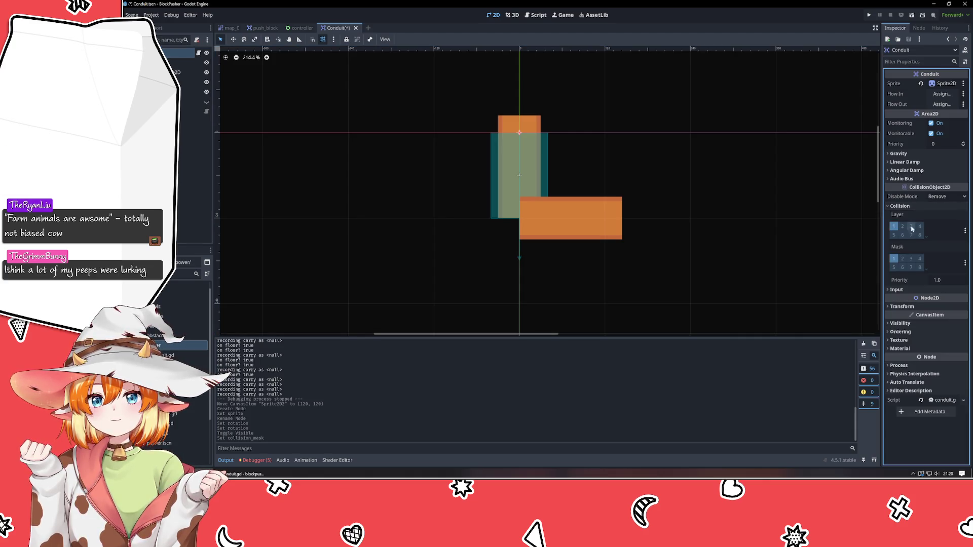
pyautogui.click(893, 226)
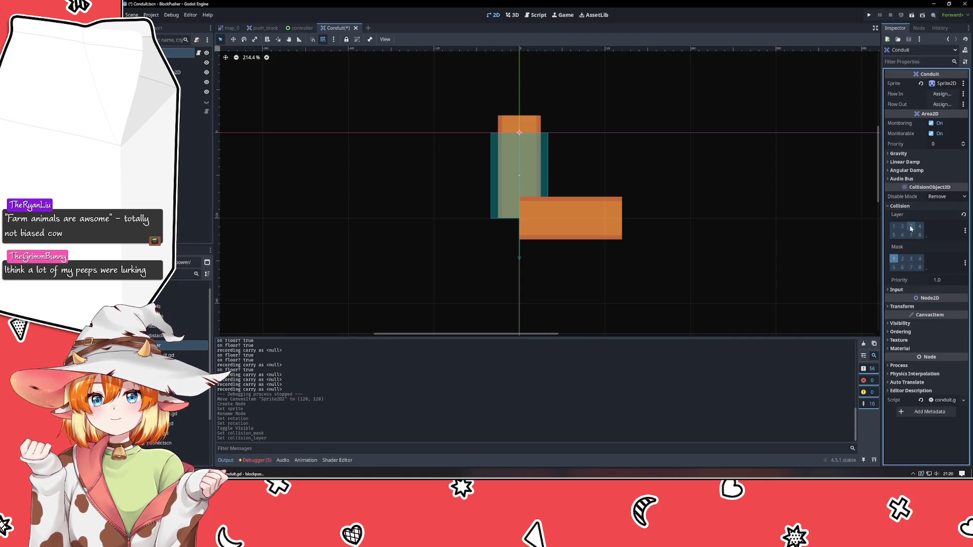
pyautogui.click(910, 226)
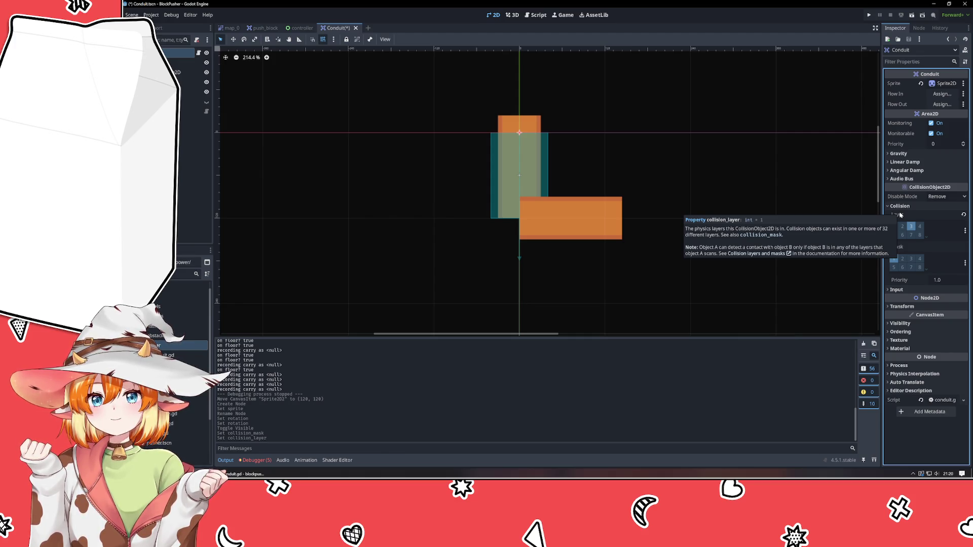
pyautogui.click(910, 258)
pyautogui.click(894, 259)
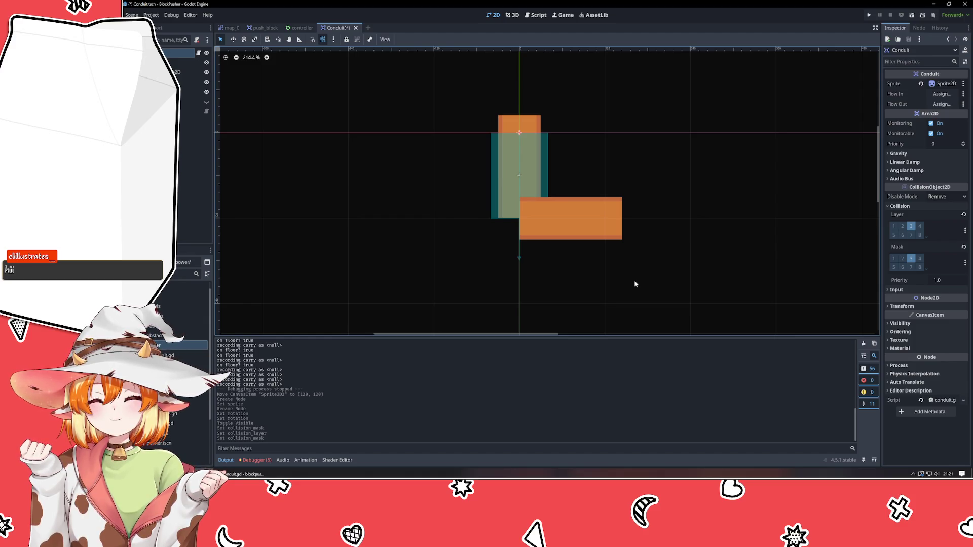
pyautogui.click(635, 283)
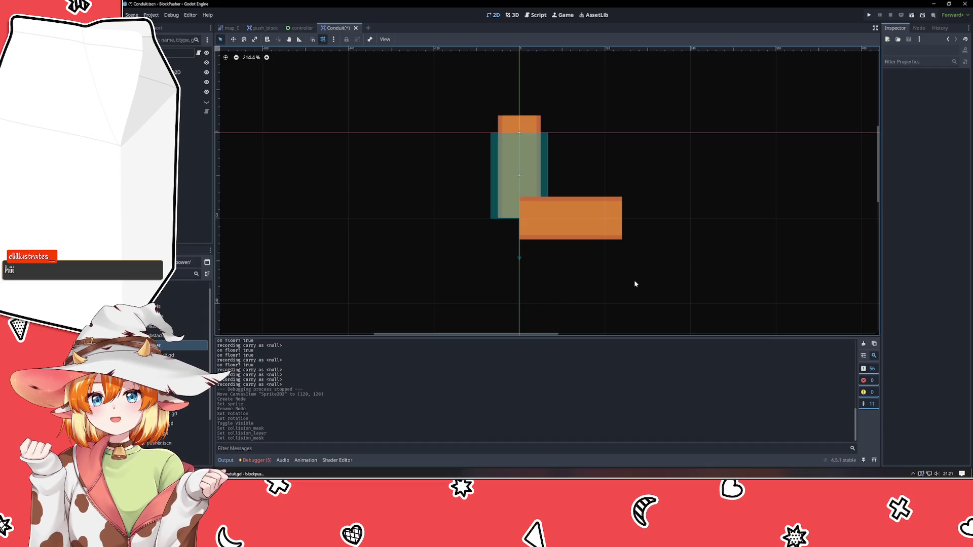
# Set FlowIn's target position y to 60, then to 120
pyautogui.click(192, 92)
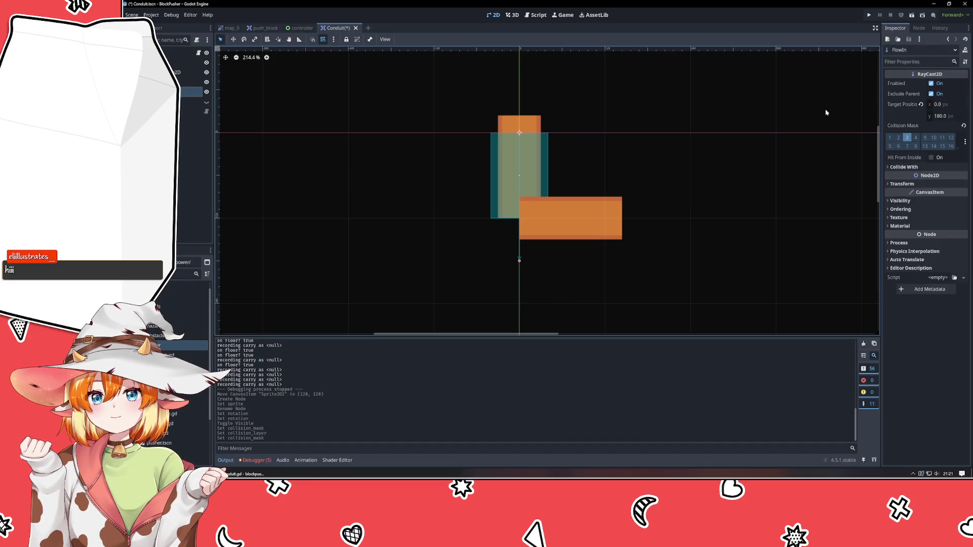
pyautogui.click(945, 117)
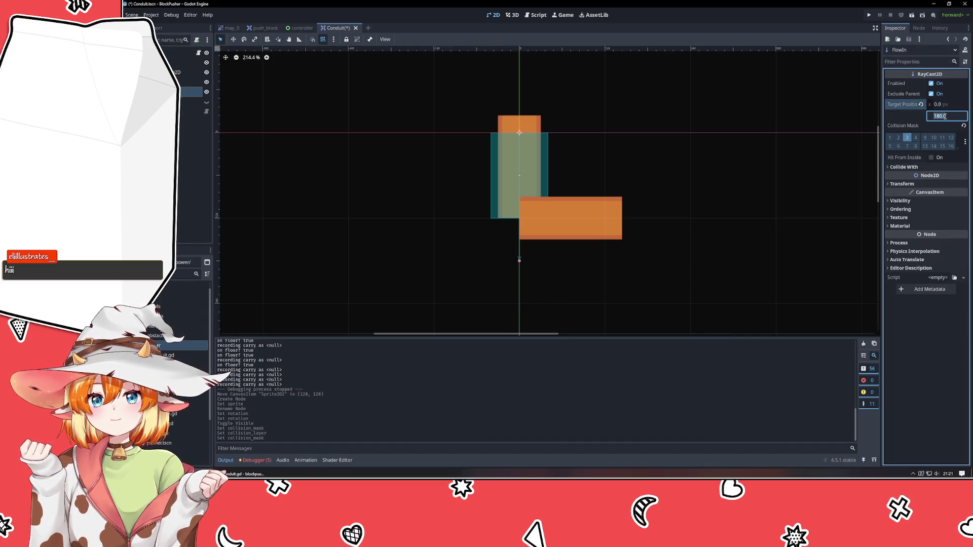
pyautogui.write('60')
pyautogui.press('Return')
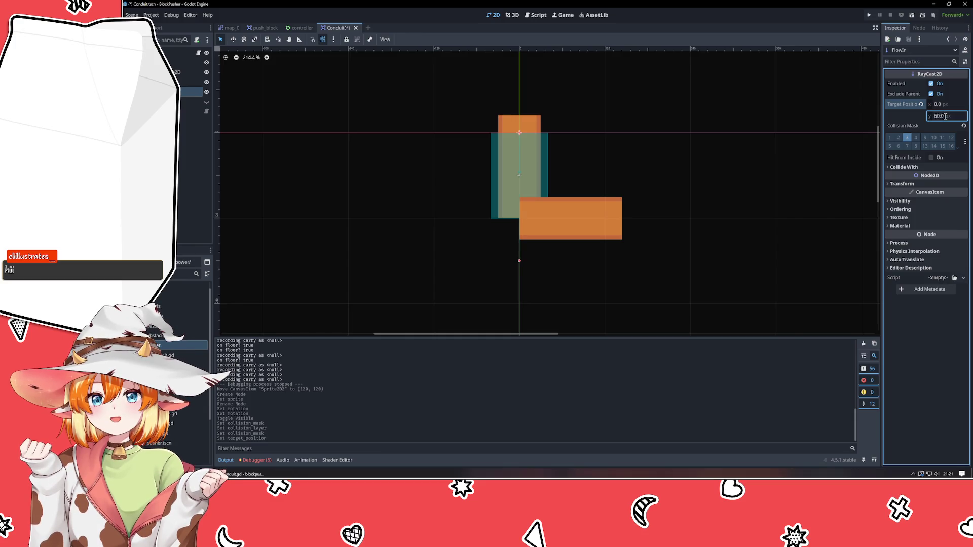
pyautogui.click(945, 116)
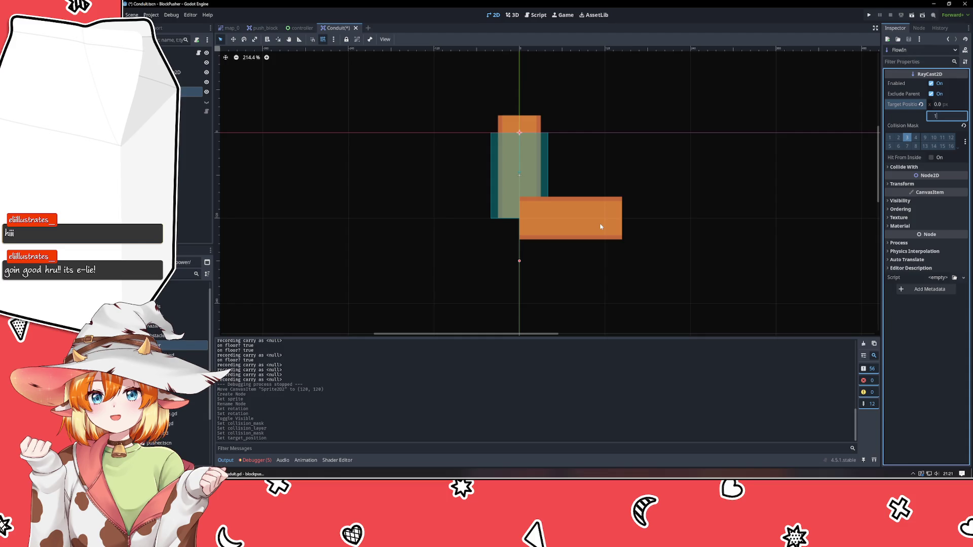
pyautogui.write('120')
pyautogui.press('Return')
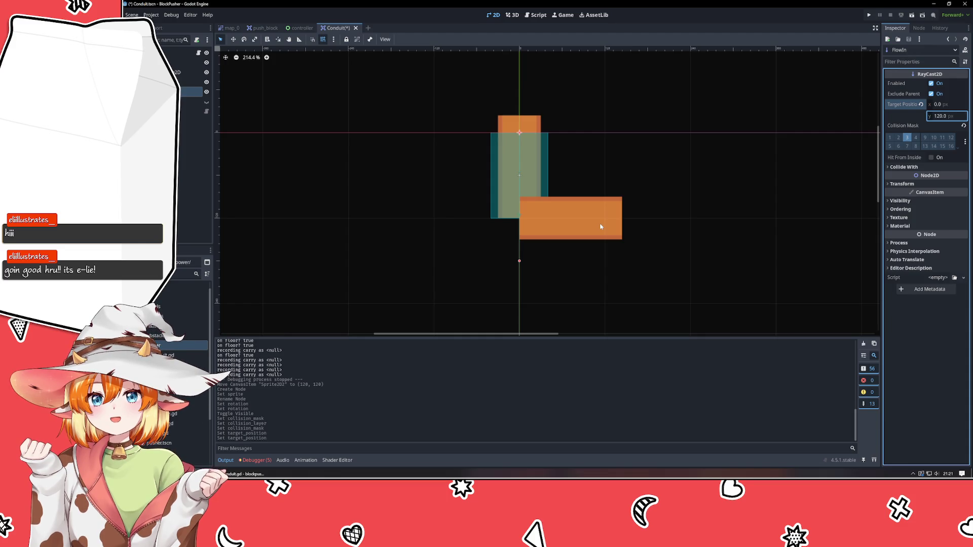
pyautogui.click(579, 275)
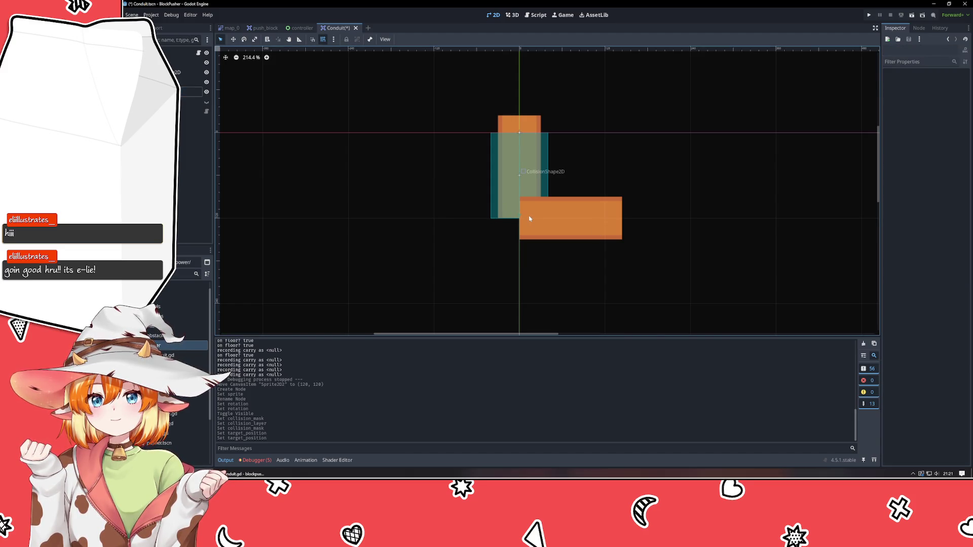
# Try a longer FlowIn target y of 150, then revert it to 120
pyautogui.click(180, 93)
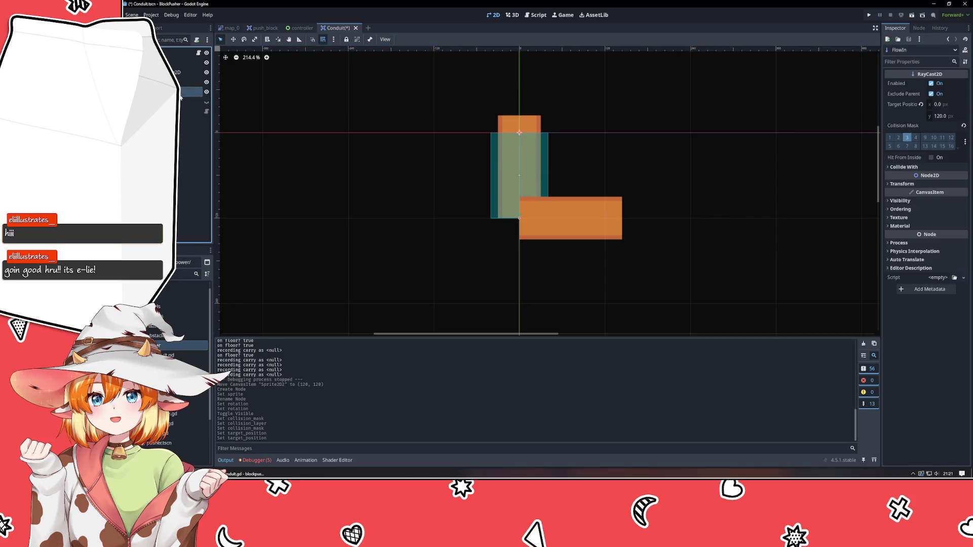
pyautogui.click(944, 116)
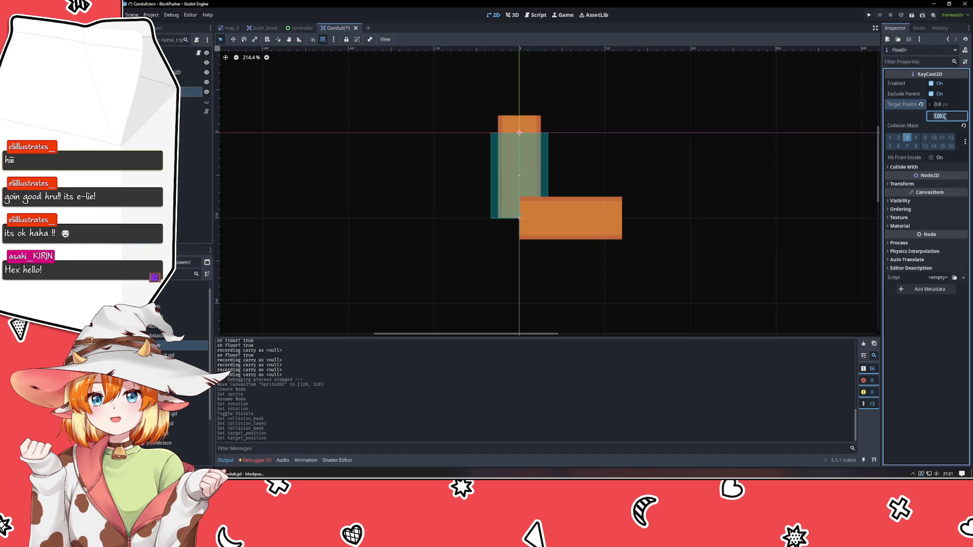
pyautogui.write('150')
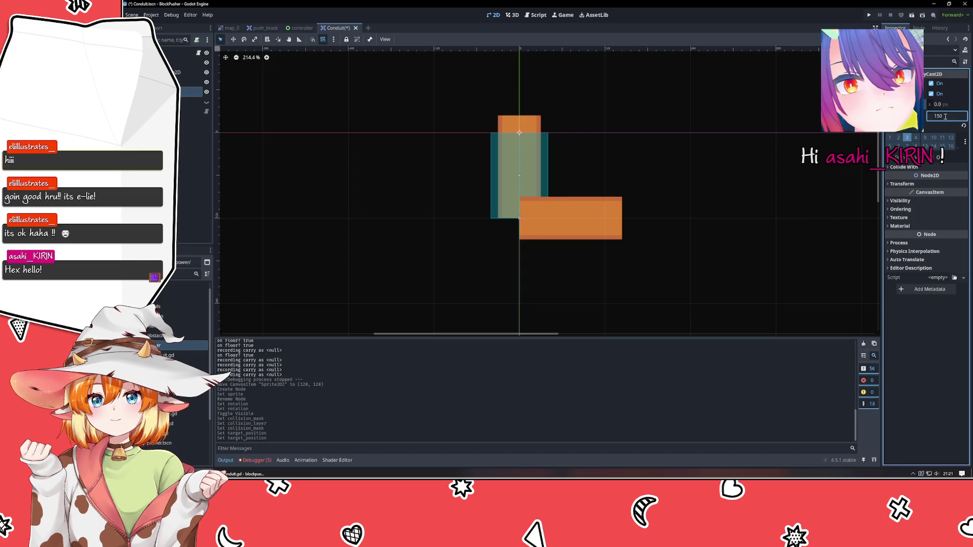
pyautogui.press('Return')
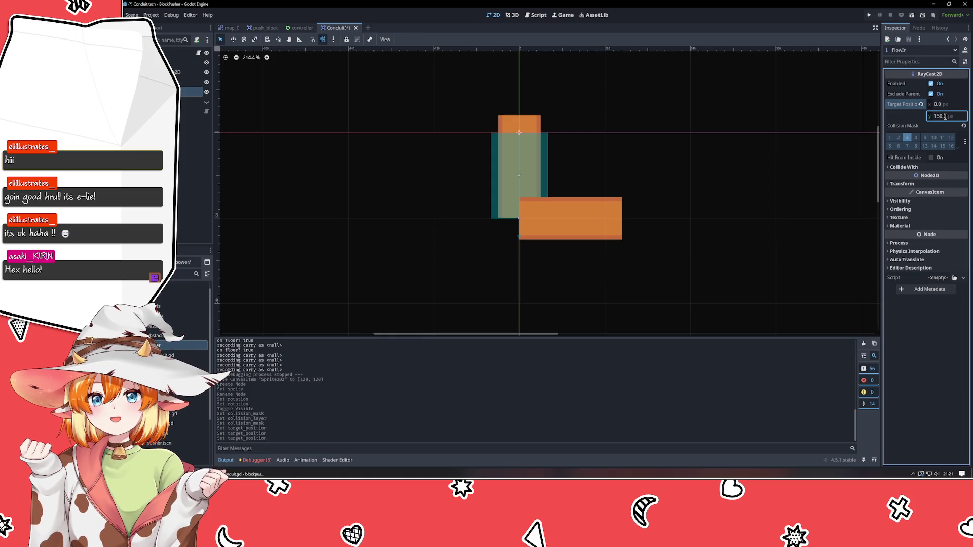
pyautogui.click(945, 116)
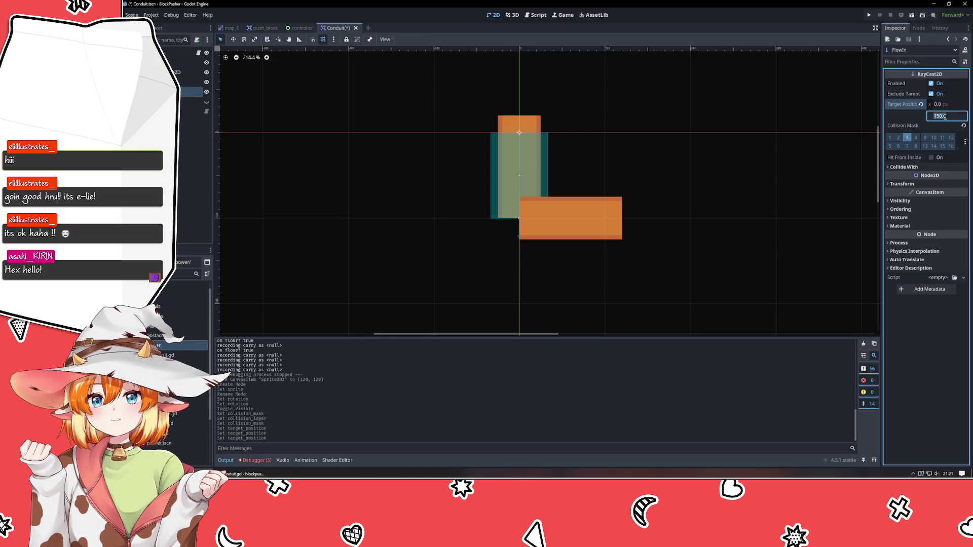
pyautogui.write('120')
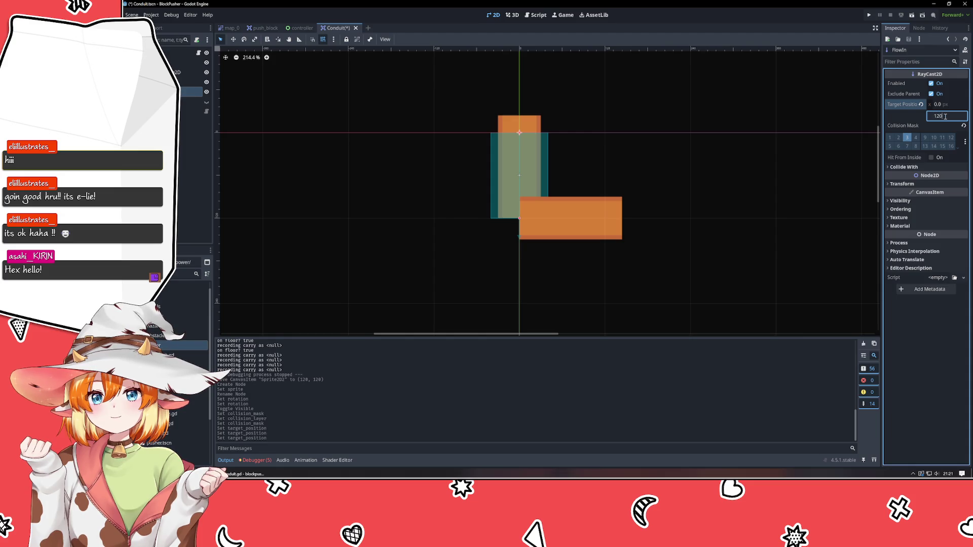
pyautogui.press('Return')
# Change FlowIn's target y to 130, then settle on 140
pyautogui.click(945, 116)
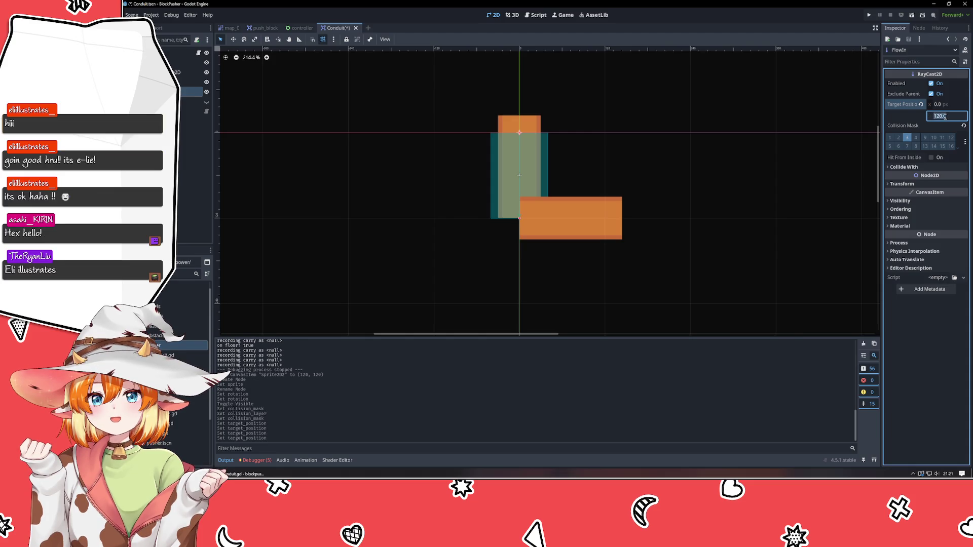
pyautogui.write('130')
pyautogui.press('Return')
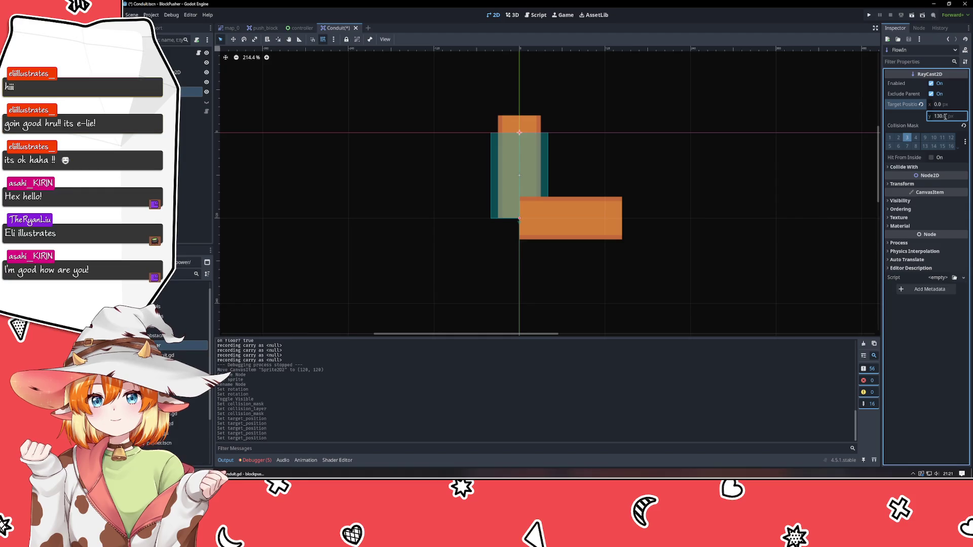
pyautogui.click(945, 116)
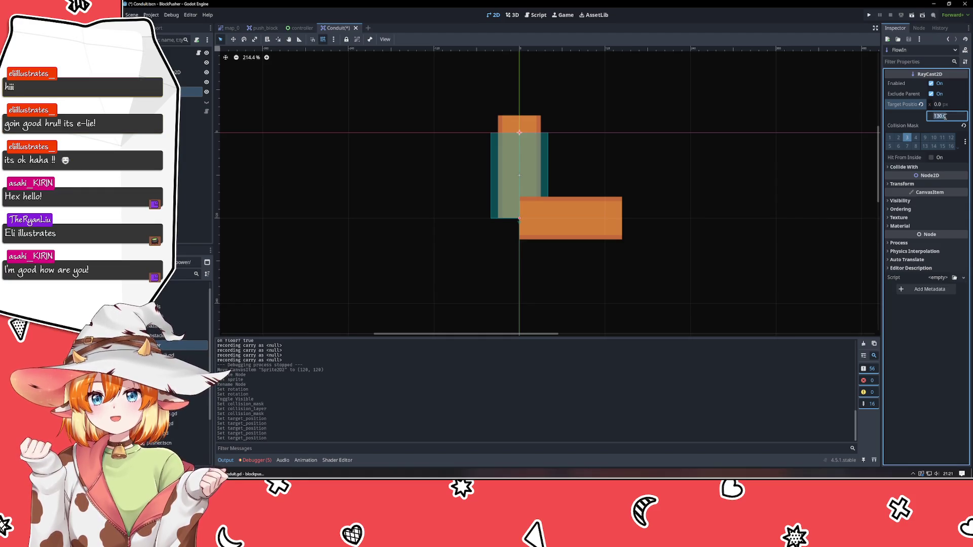
pyautogui.write('140')
pyautogui.press('Return')
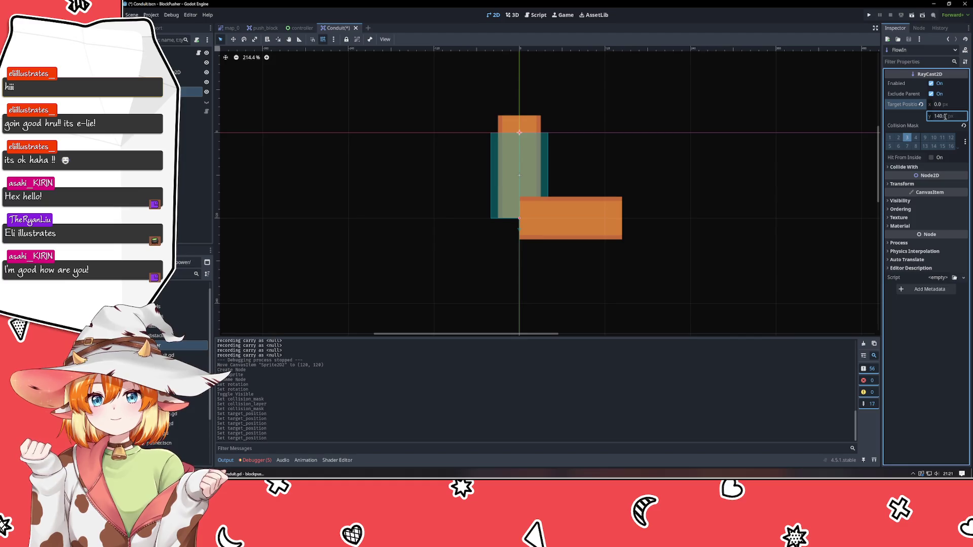
pyautogui.click(454, 268)
# Close the Affinity Designer mockup and drag the wide orange sprite to (-120, 0)
pyautogui.scroll(5, 538, 255)
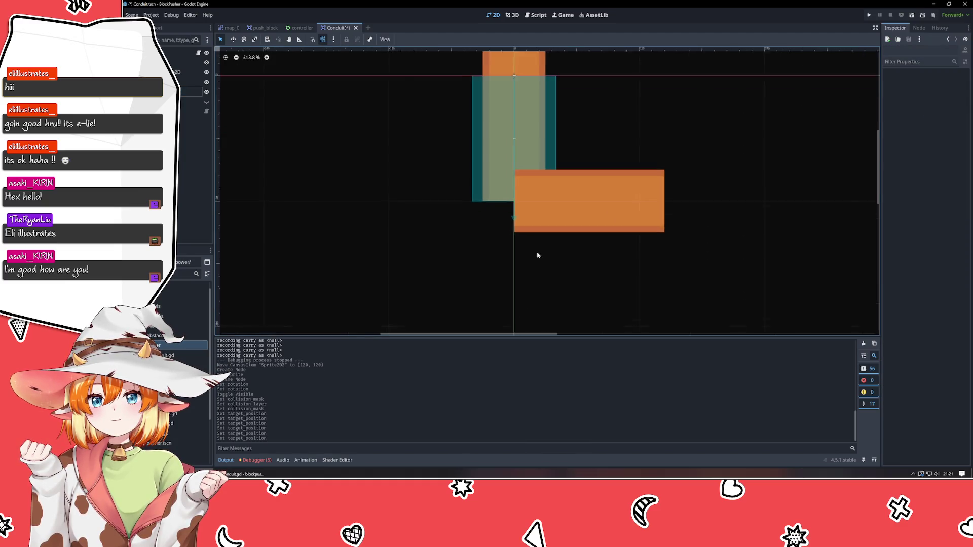
pyautogui.scroll(4, 538, 255)
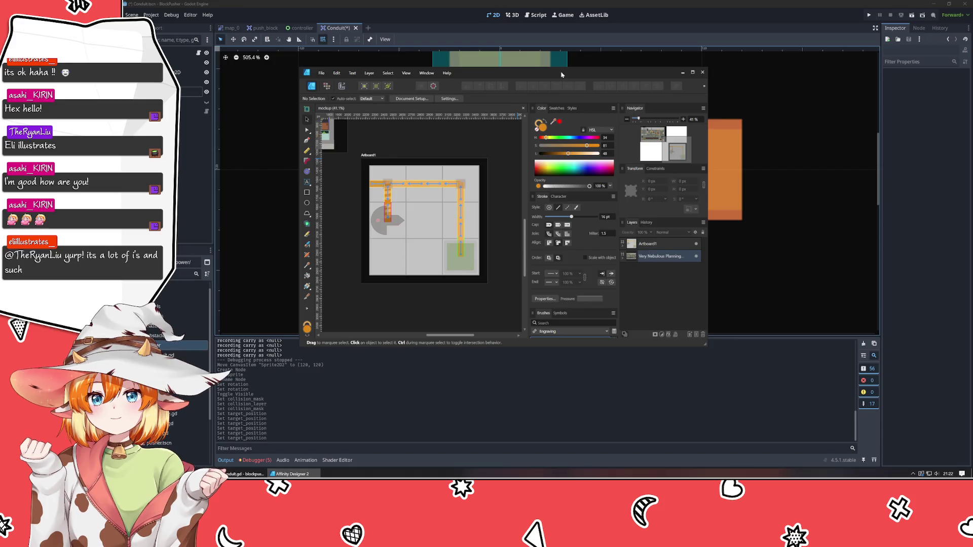
pyautogui.hotkey('alt', 'F4')
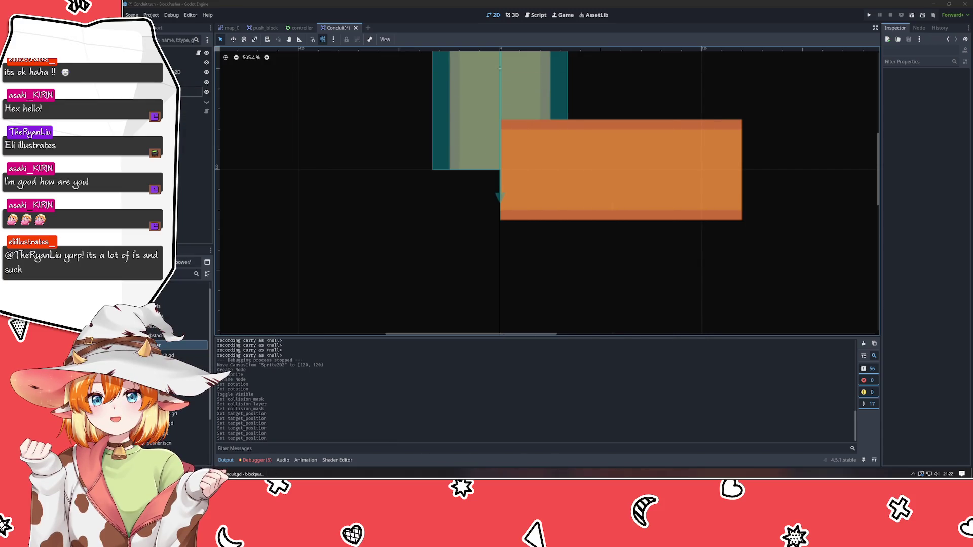
pyautogui.scroll(-5, 540, 260)
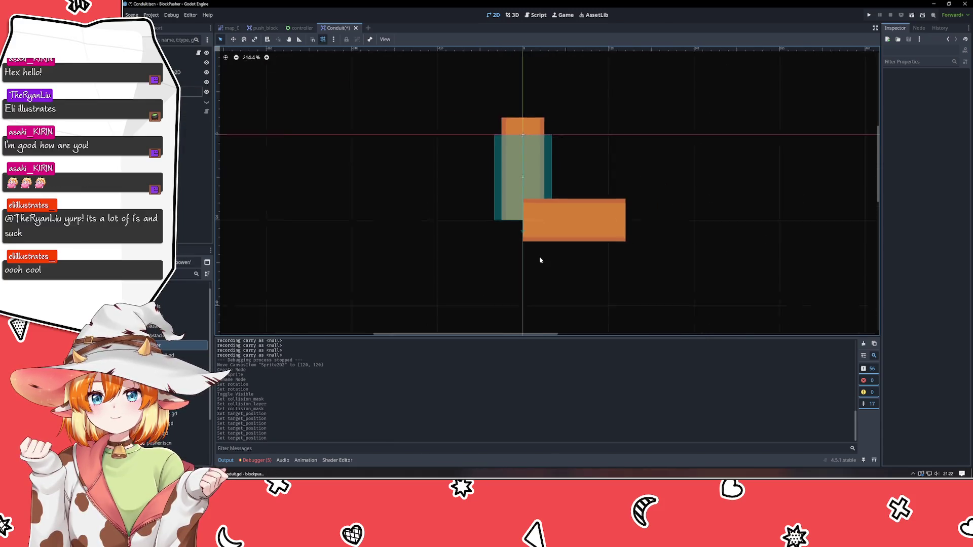
pyautogui.scroll(-1, 540, 260)
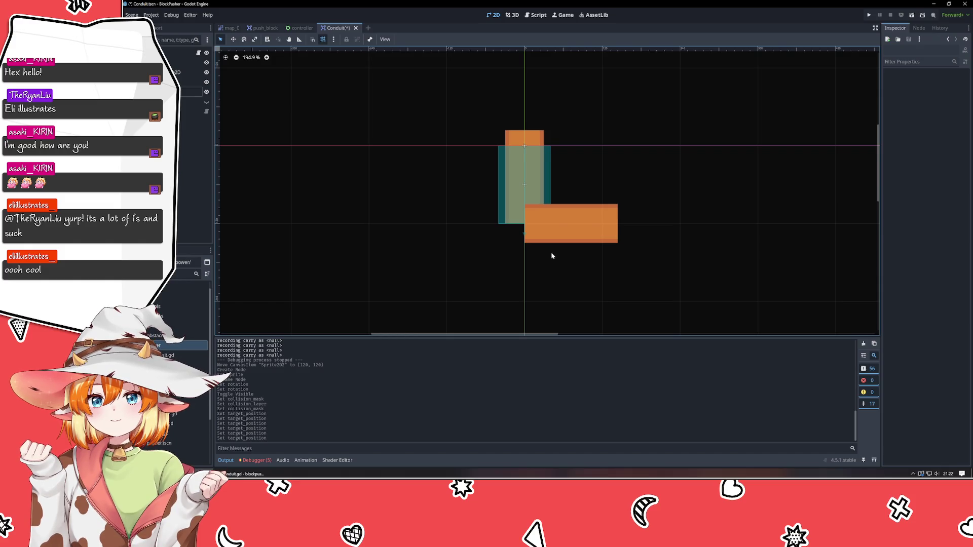
pyautogui.moveTo(554, 212)
pyautogui.mouseDown()
pyautogui.moveTo(398, 134)
pyautogui.moveTo(476, 135)
pyautogui.moveTo(554, 213)
pyautogui.moveTo(444, 122)
pyautogui.moveTo(471, 128)
pyautogui.moveTo(385, 131)
pyautogui.mouseUp()
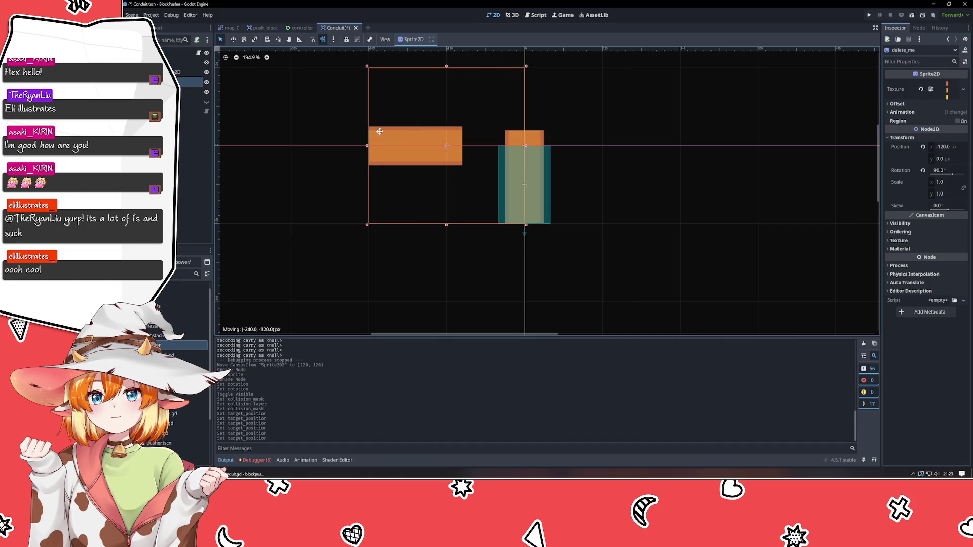
# Reposition the orange sprites, ending with the wide block above the collision box
pyautogui.rightClick(603, 153)
pyautogui.moveTo(560, 154); pyautogui.dragTo(553, 216)
pyautogui.click(534, 199)
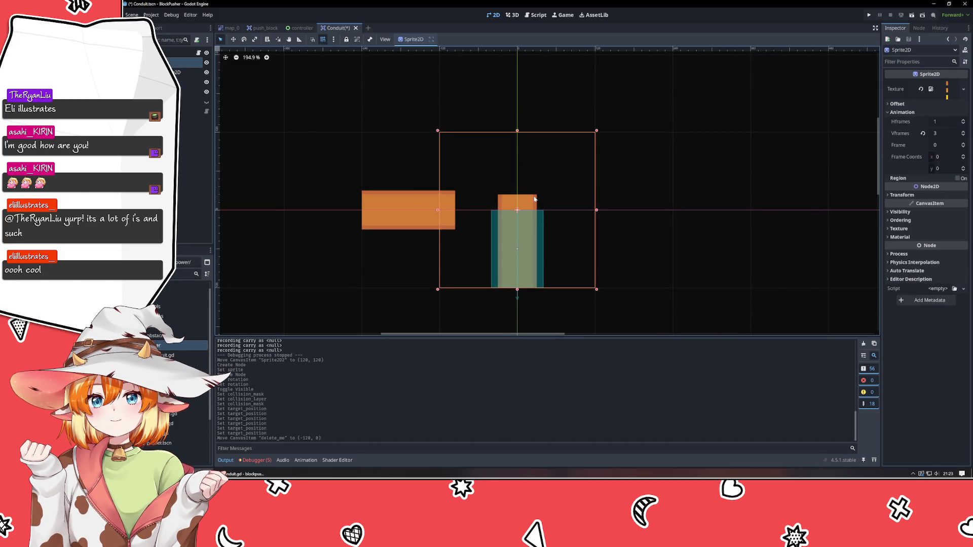
pyautogui.click(539, 191)
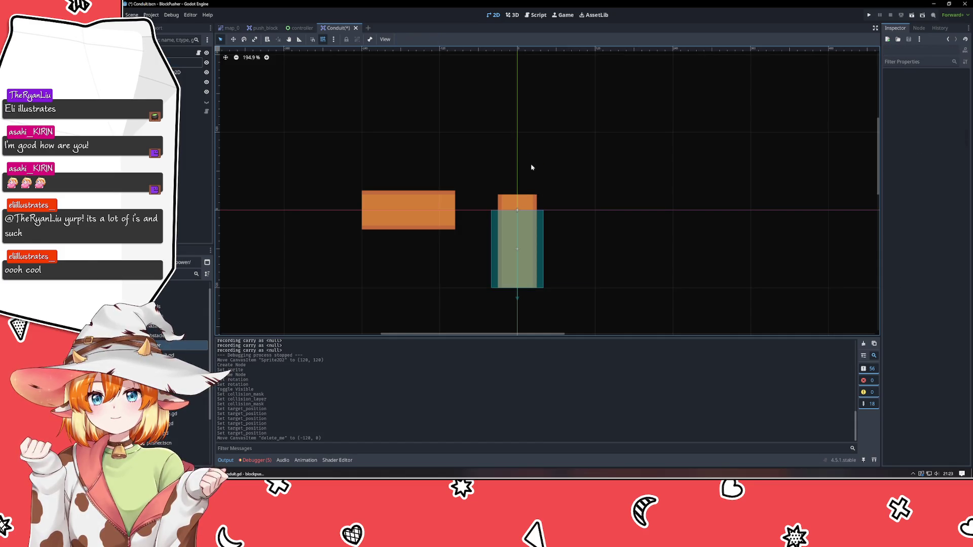
pyautogui.moveTo(527, 200)
pyautogui.mouseDown()
pyautogui.moveTo(588, 202)
pyautogui.moveTo(527, 200)
pyautogui.mouseUp()
pyautogui.moveTo(462, 212); pyautogui.dragTo(489, 211)
pyautogui.click(668, 244)
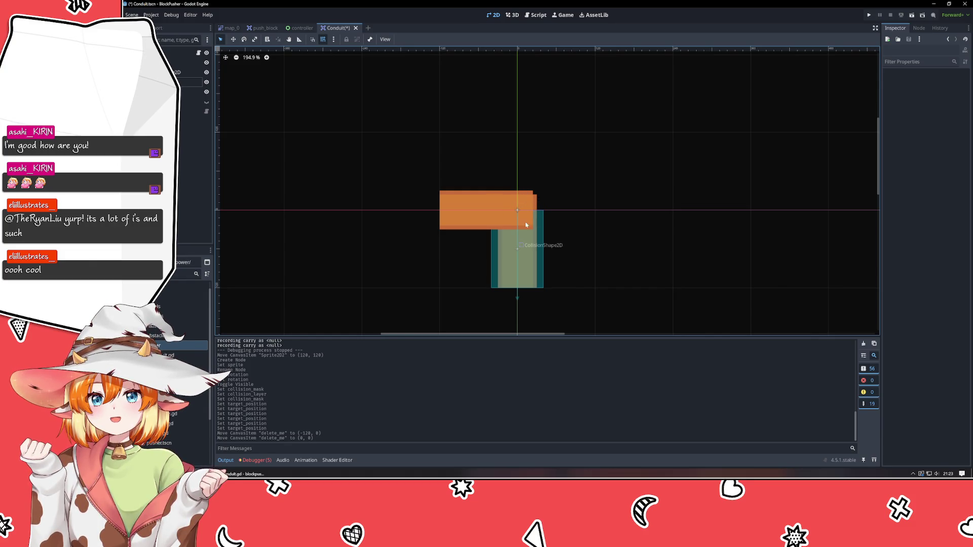
pyautogui.moveTo(478, 215)
pyautogui.mouseDown()
pyautogui.moveTo(337, 219)
pyautogui.moveTo(461, 218)
pyautogui.moveTo(419, 230)
pyautogui.moveTo(415, 248)
pyautogui.moveTo(476, 234)
pyautogui.moveTo(392, 238)
pyautogui.mouseUp()
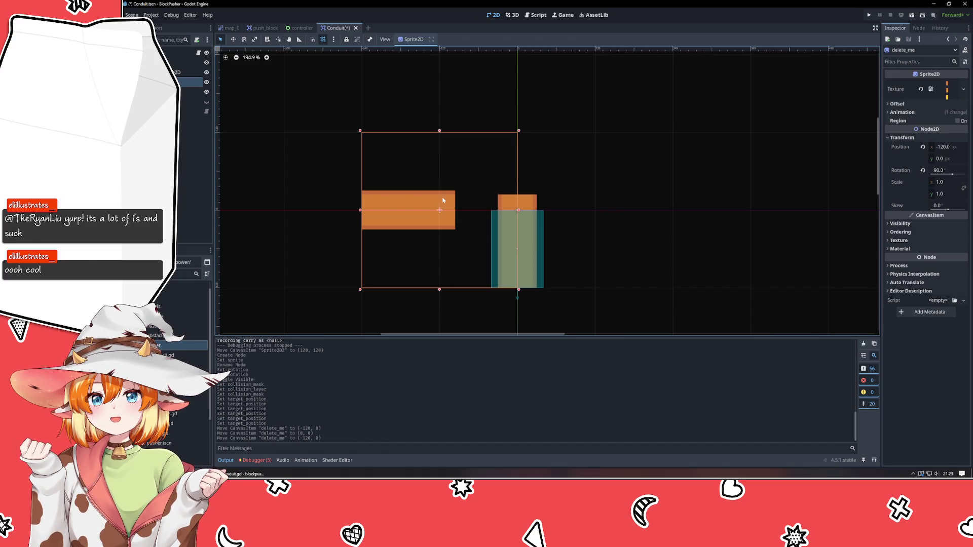
pyautogui.moveTo(442, 200)
pyautogui.mouseDown()
pyautogui.moveTo(470, 205)
pyautogui.moveTo(455, 205)
pyautogui.moveTo(469, 205)
pyautogui.moveTo(476, 161)
pyautogui.mouseUp()
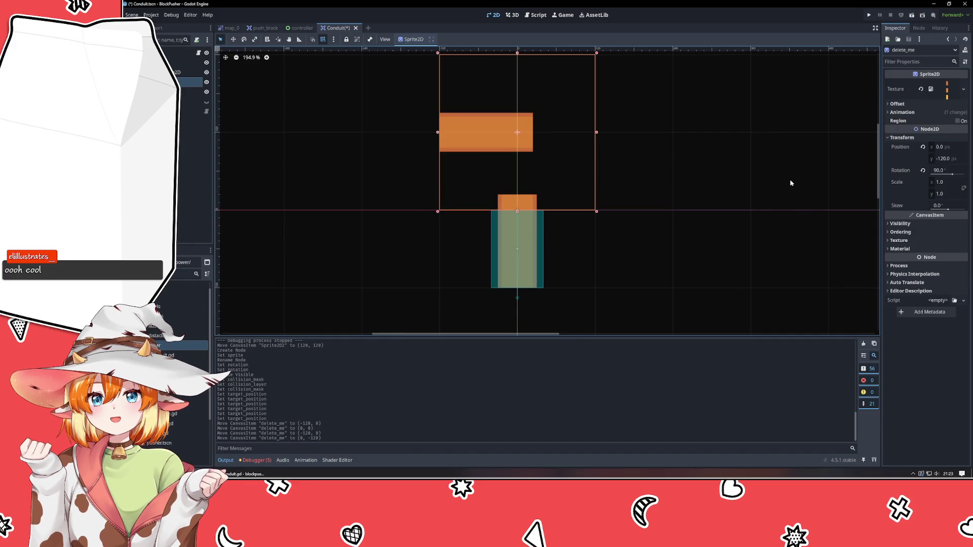
# Duplicate the sprite, reset the copy's rotation to 0, and shift it 120 px right
pyautogui.hotkey('ctrl', 'd')
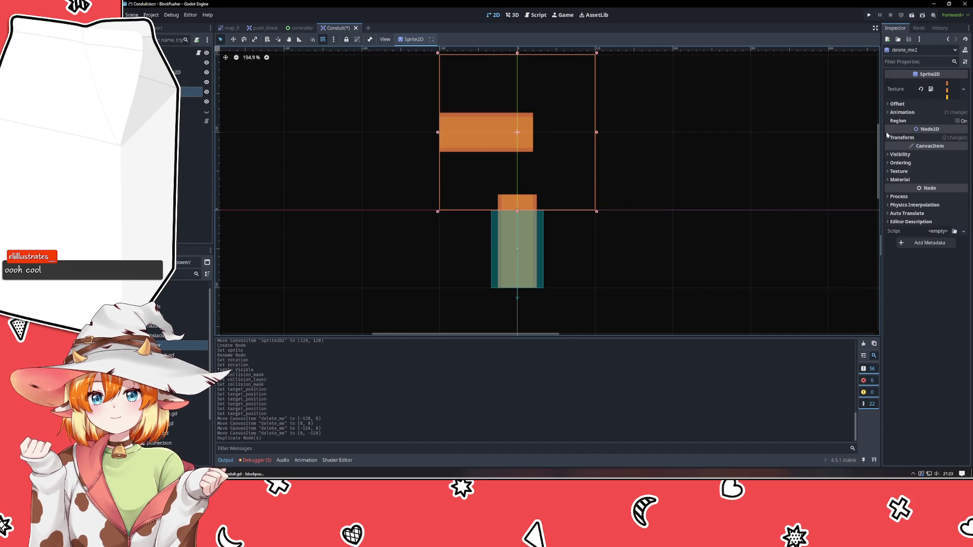
pyautogui.click(932, 138)
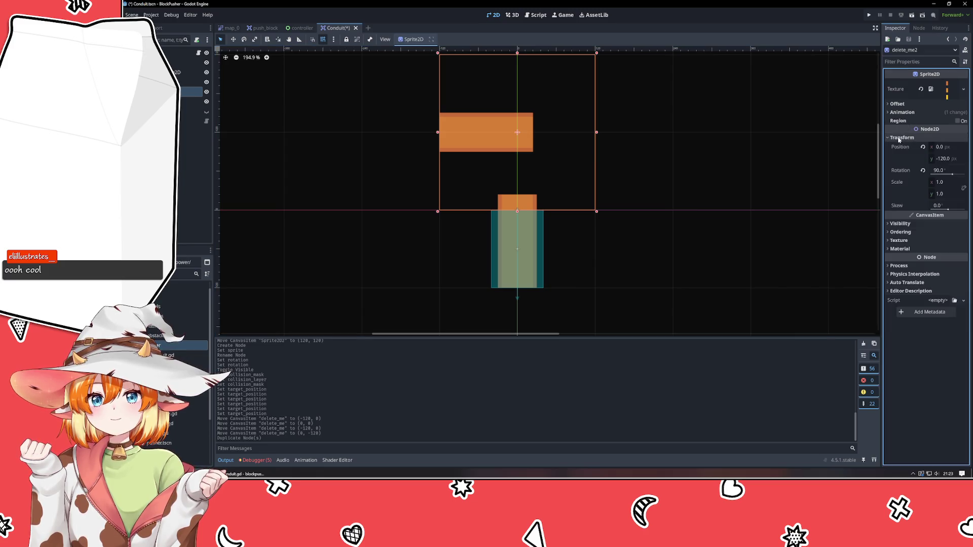
pyautogui.moveTo(461, 134)
pyautogui.mouseDown()
pyautogui.moveTo(425, 115)
pyautogui.moveTo(456, 127)
pyautogui.mouseUp()
pyautogui.click(653, 152)
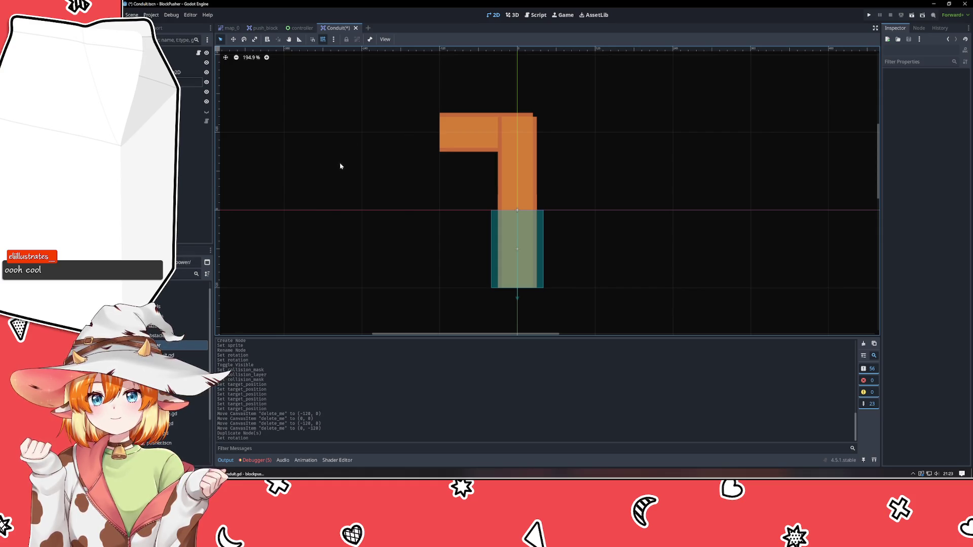
pyautogui.moveTo(502, 190)
pyautogui.mouseDown()
pyautogui.moveTo(583, 171)
pyautogui.moveTo(521, 182)
pyautogui.mouseUp()
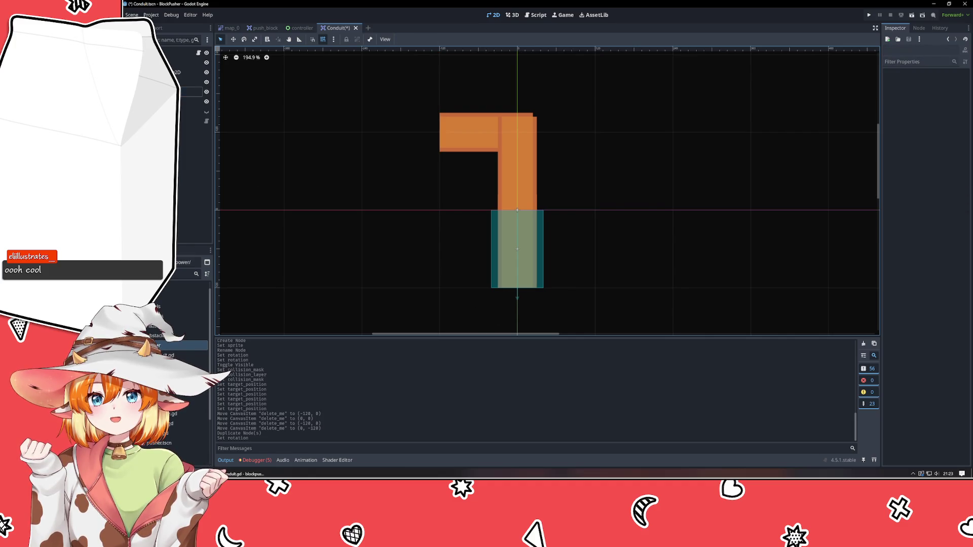
# Set FlowIn's target position y to -120, then to -60
pyautogui.click(193, 111)
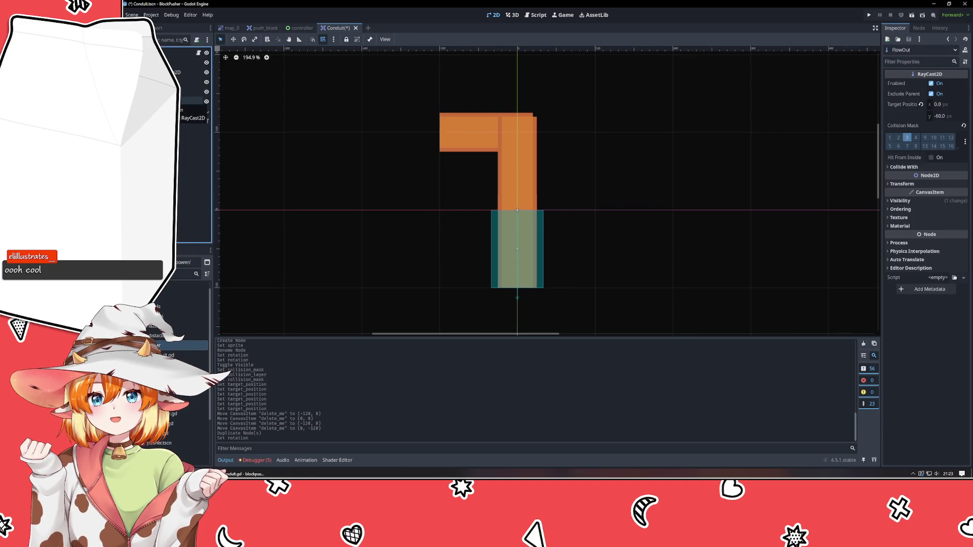
pyautogui.click(193, 101)
pyautogui.click(938, 117)
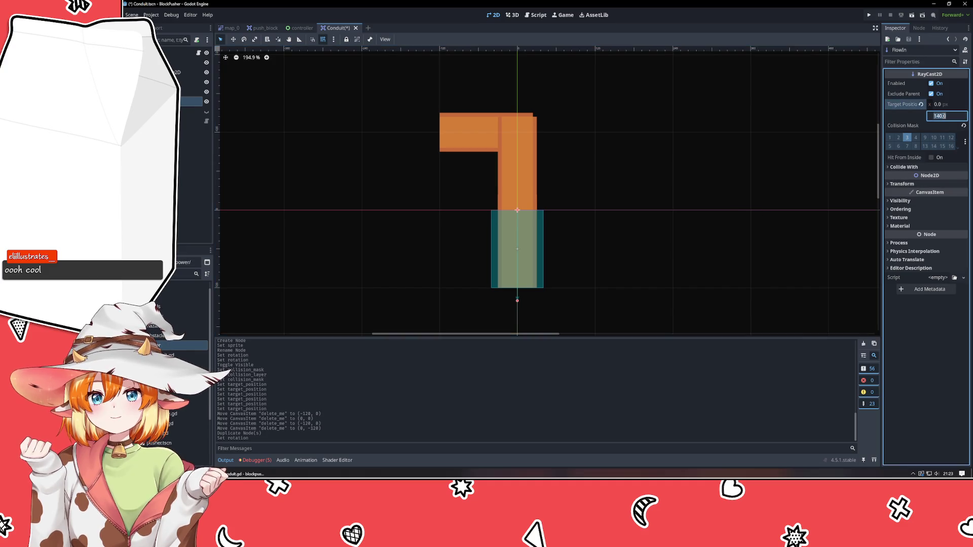
pyautogui.press('BackSpace')
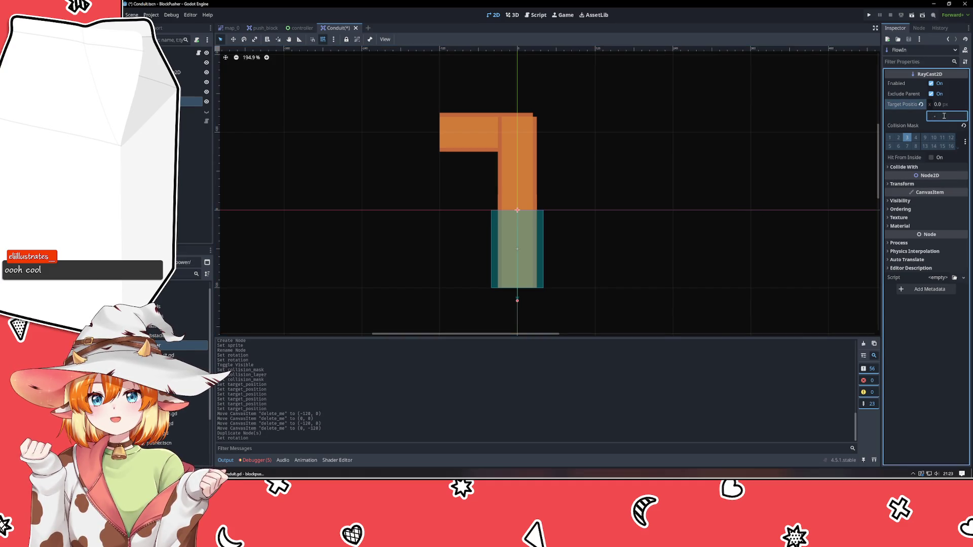
pyautogui.write('120')
pyautogui.press('Return')
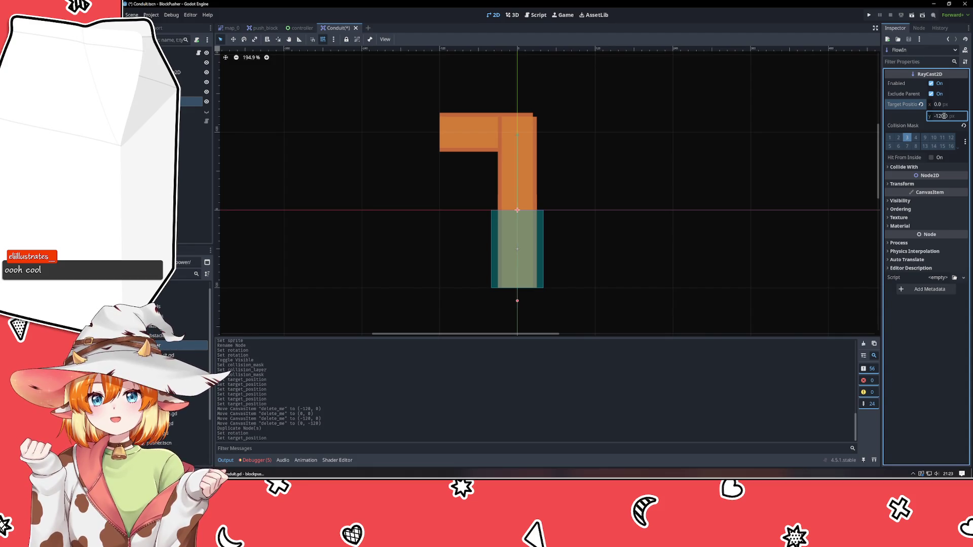
pyautogui.click(943, 116)
pyautogui.write('-6')
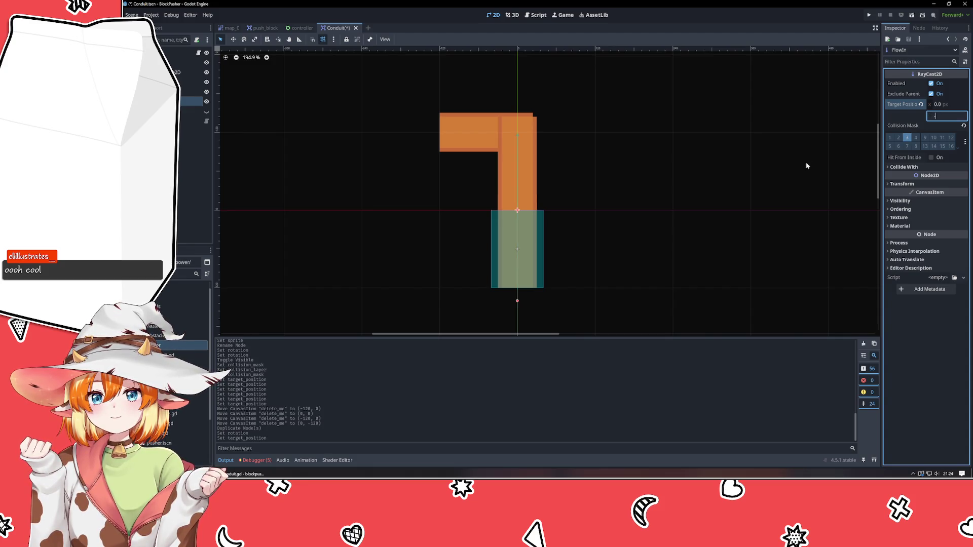
pyautogui.write('0')
pyautogui.press('Return')
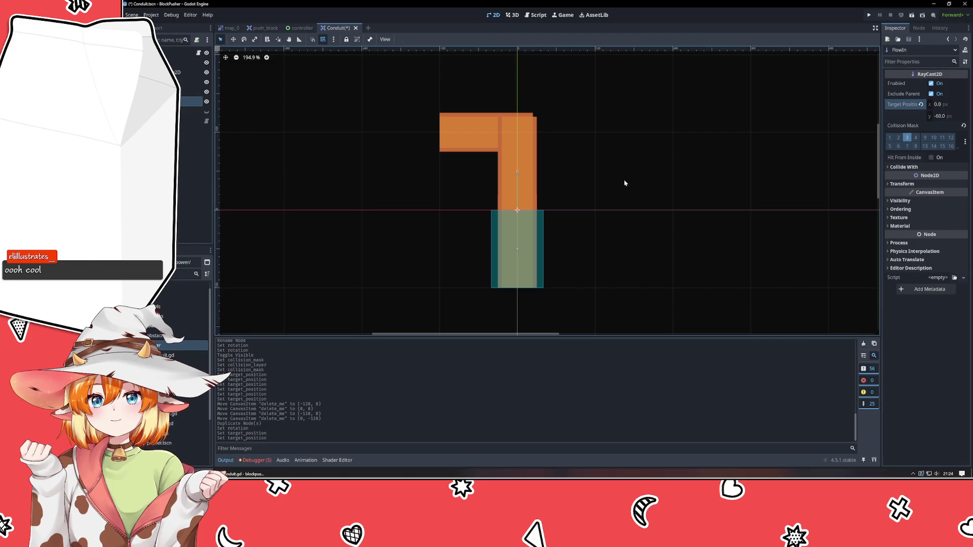
# Move the upright sprite to (120, -120) and the horizontal block to (0, 0)
pyautogui.moveTo(523, 199); pyautogui.dragTo(579, 200)
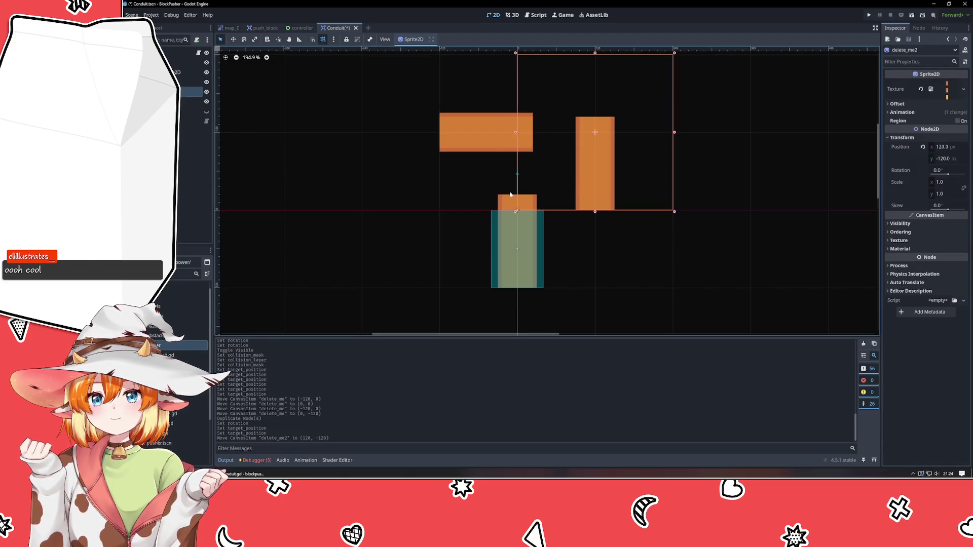
pyautogui.moveTo(502, 133); pyautogui.dragTo(502, 211)
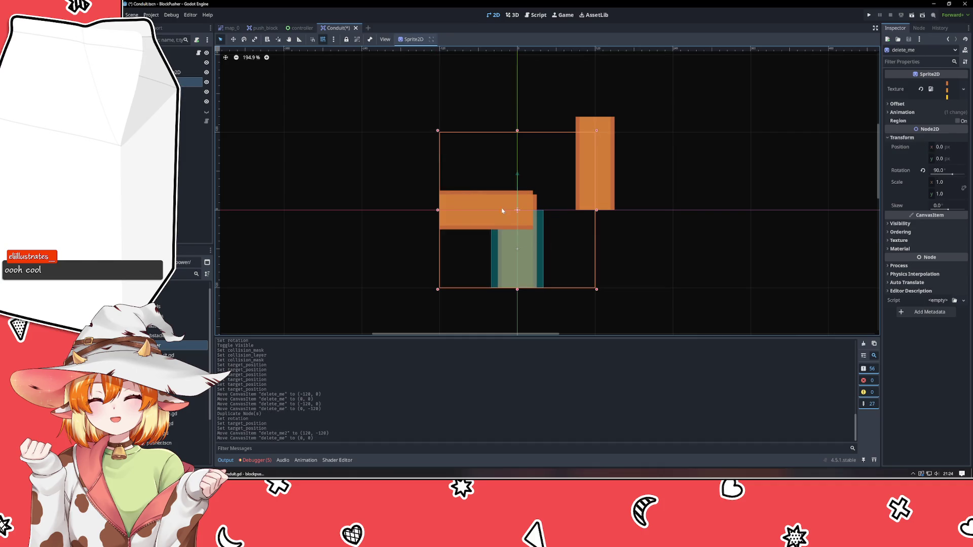
pyautogui.click(517, 181)
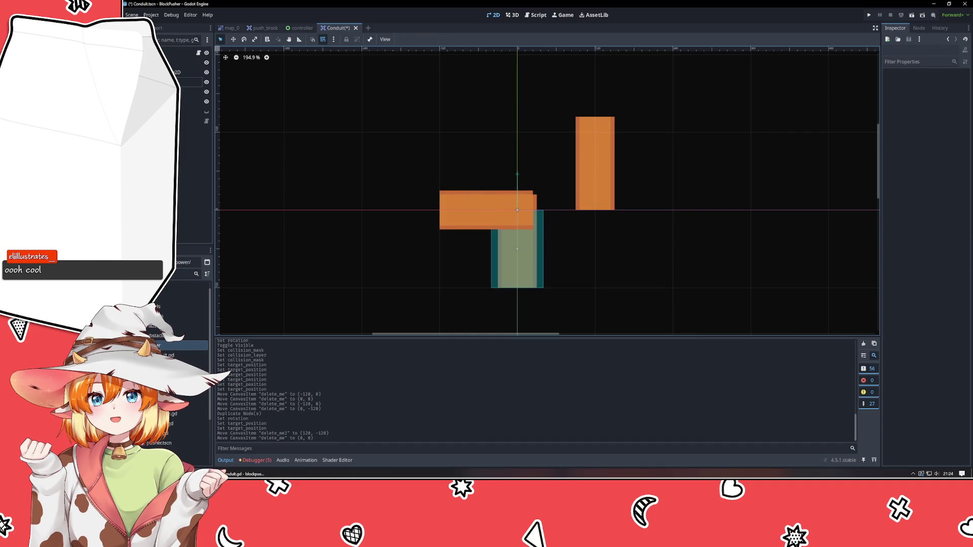
# Retune FlowIn's target y to -30, then to -20
pyautogui.click(190, 102)
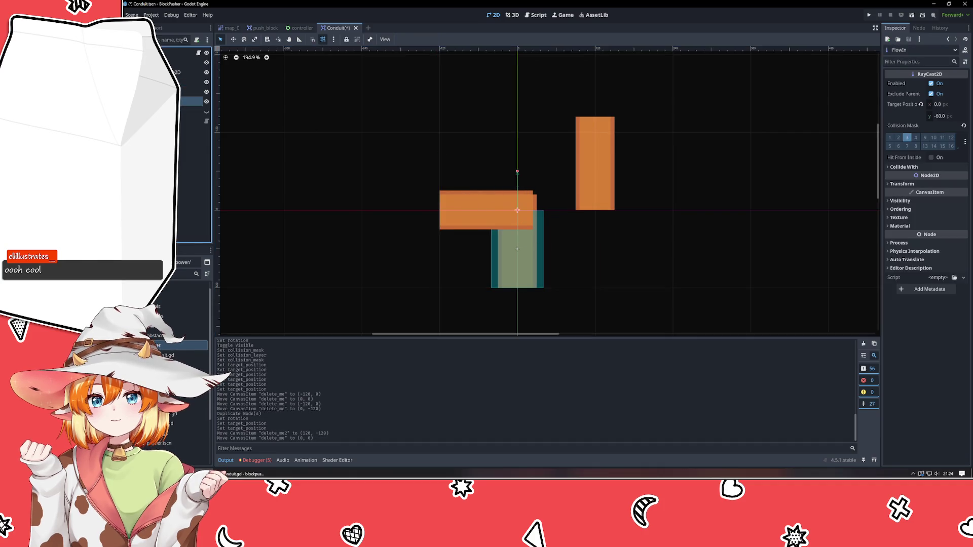
pyautogui.click(950, 119)
pyautogui.write('-30')
pyautogui.press('Return')
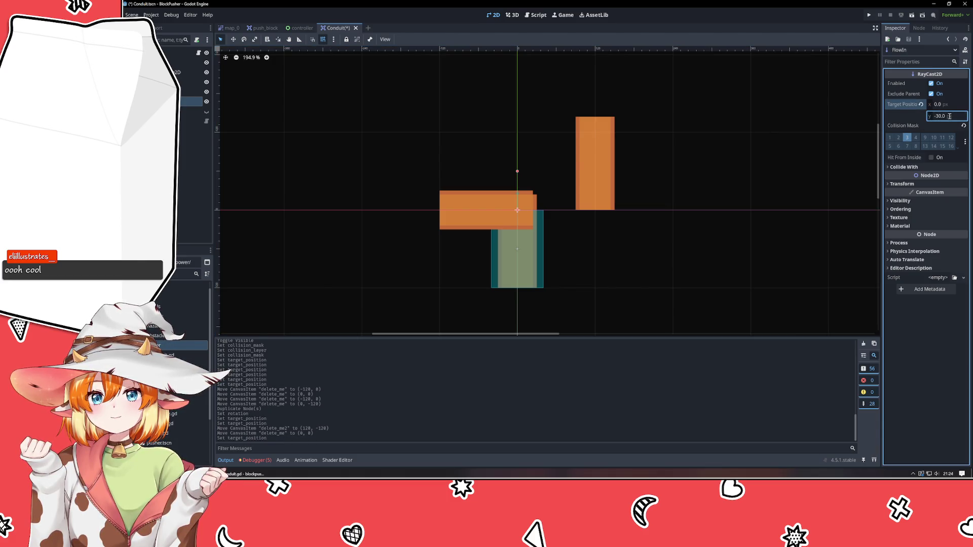
pyautogui.doubleClick(949, 116)
pyautogui.write('-20')
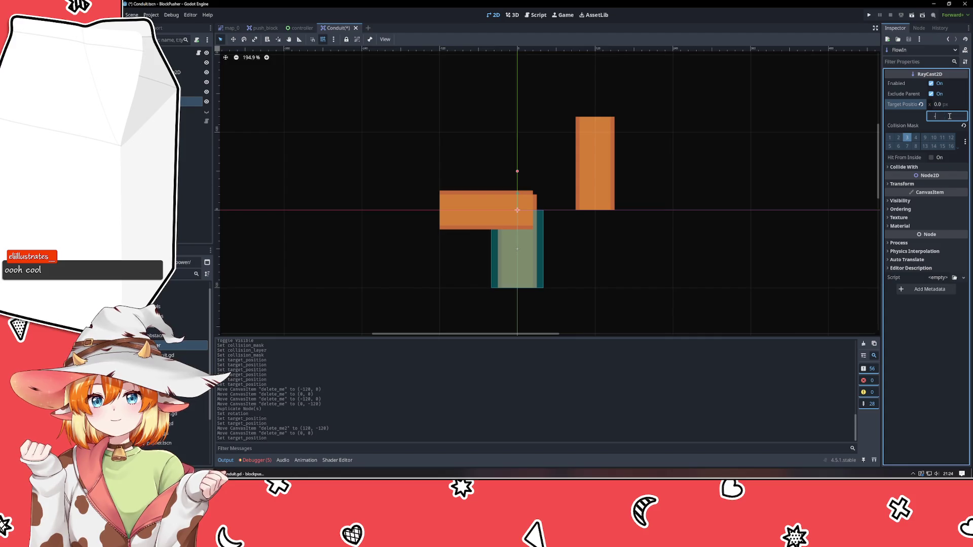
pyautogui.press('Return')
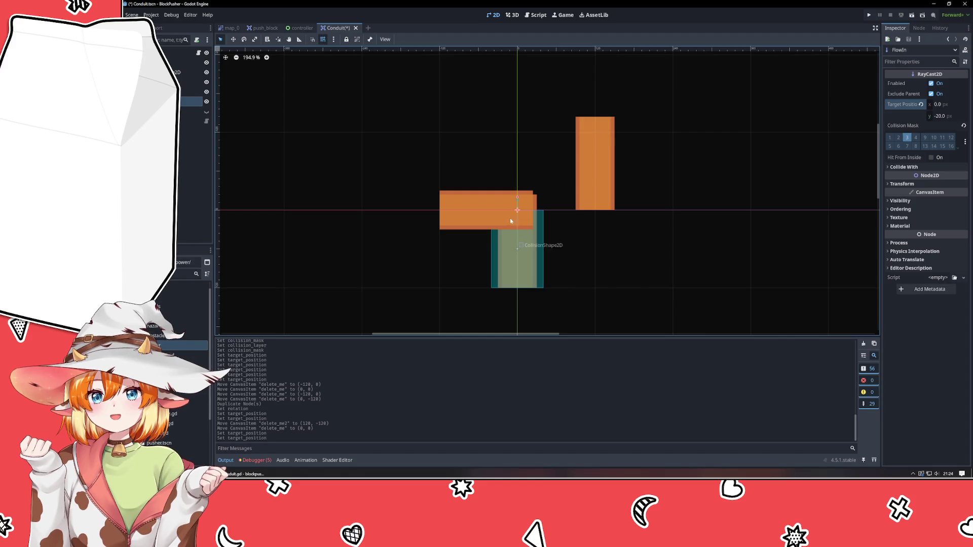
# Shift the horizontal sprite copy 120 px left, back to origin, then left again
pyautogui.moveTo(486, 207); pyautogui.dragTo(407, 207)
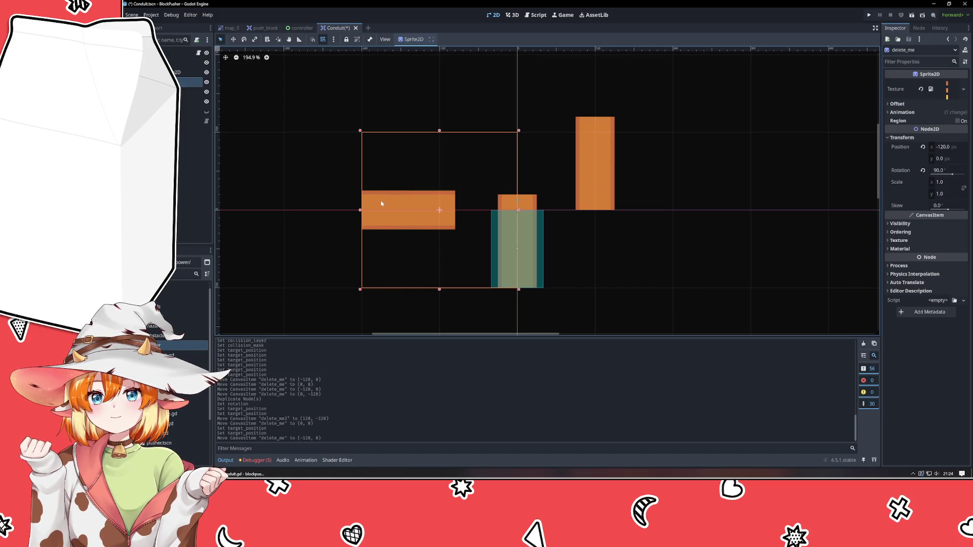
pyautogui.moveTo(382, 203); pyautogui.dragTo(447, 205)
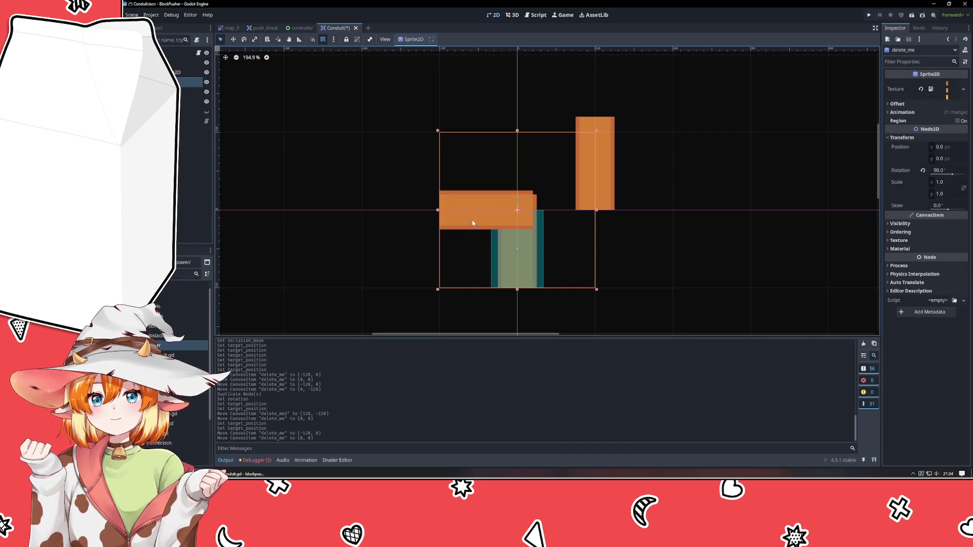
pyautogui.moveTo(472, 223); pyautogui.dragTo(394, 217)
# Try collision shape y positions of 30, 60 and 50
pyautogui.click(537, 256)
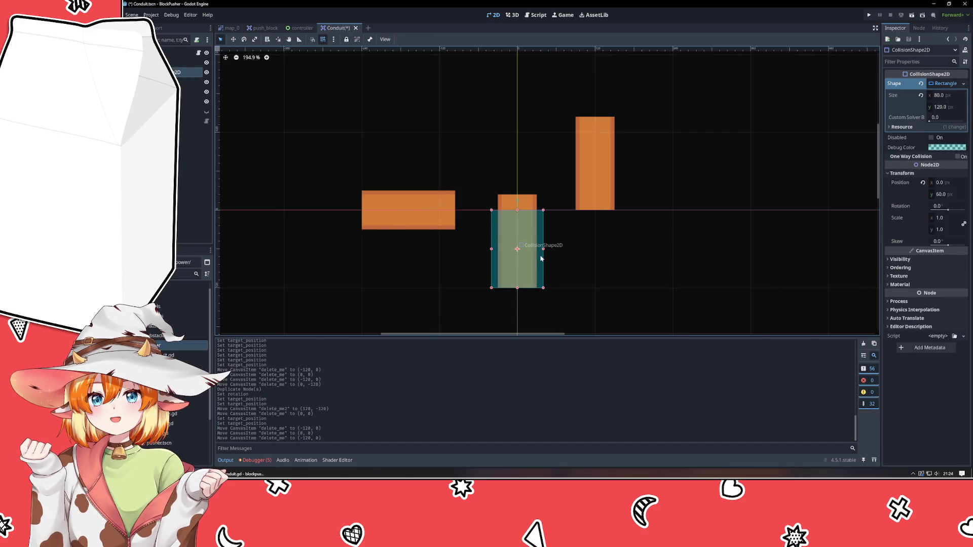
pyautogui.click(949, 197)
pyautogui.write('30')
pyautogui.press('Return')
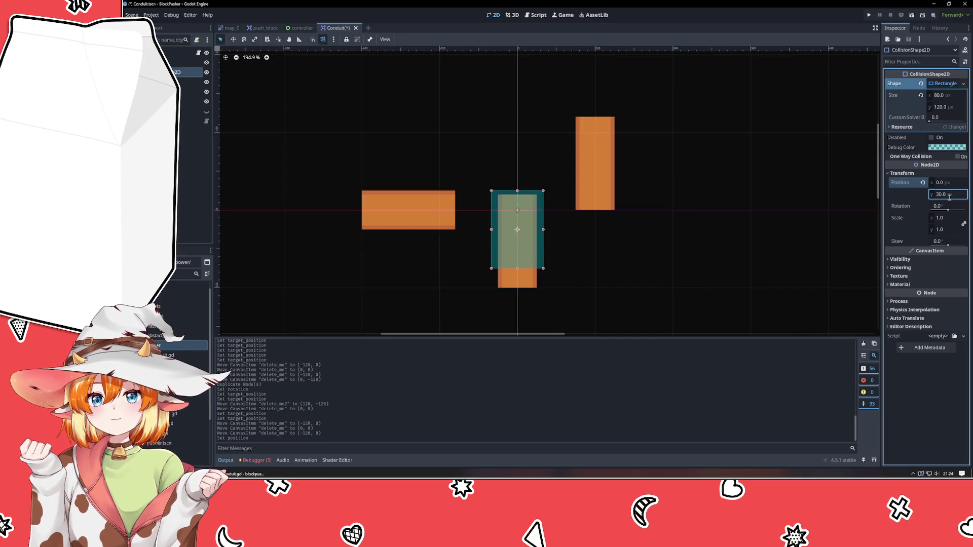
pyautogui.click(949, 197)
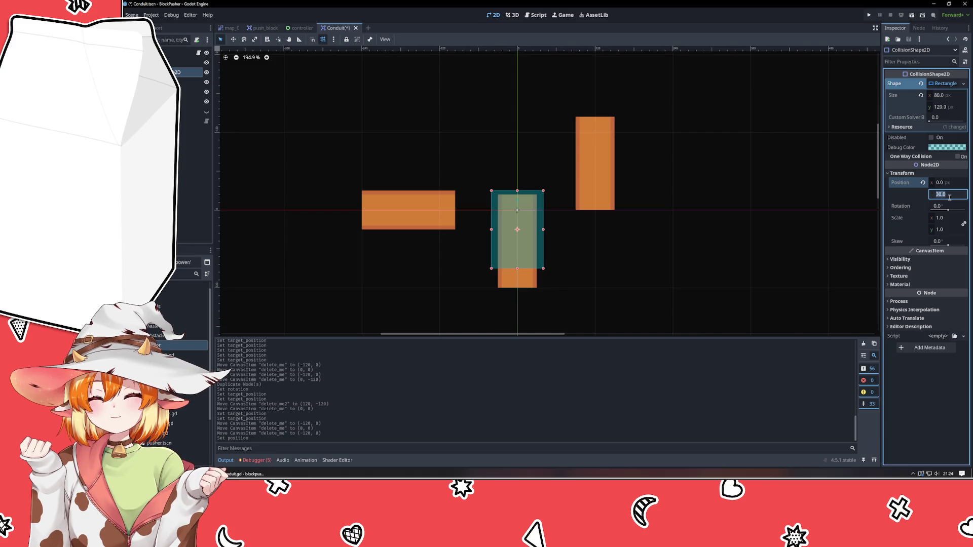
pyautogui.write('60')
pyautogui.press('Return')
pyautogui.click(949, 196)
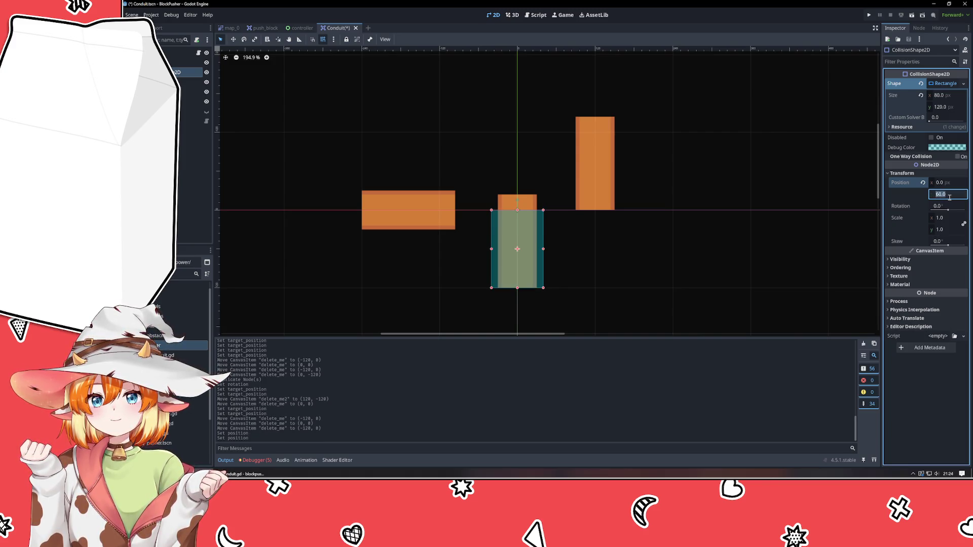
pyautogui.write('50')
pyautogui.press('Return')
# Correct a mistyped 450 to set the collision shape's y to 45, keeping delete_me at (-120, 0)
pyautogui.click(949, 197)
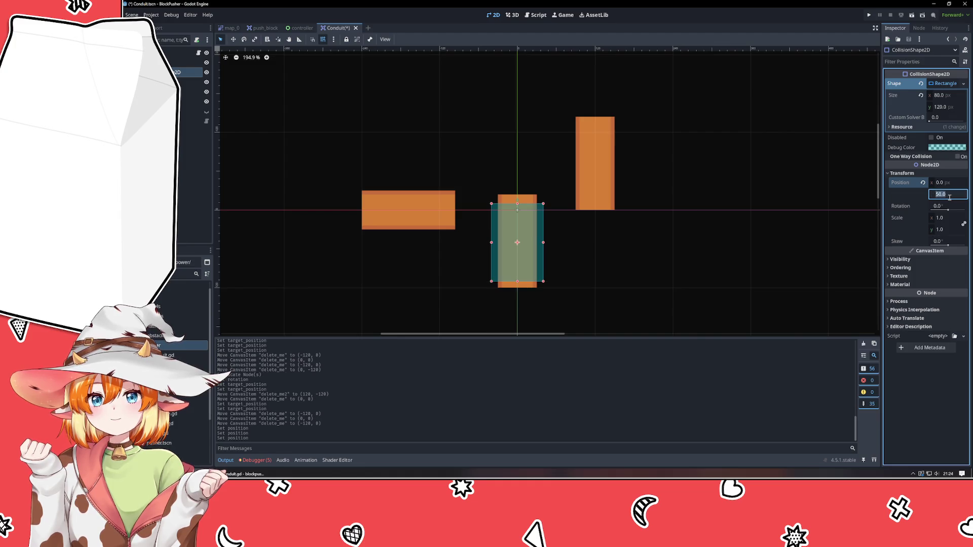
pyautogui.write('450')
pyautogui.press('Return')
pyautogui.click(949, 198)
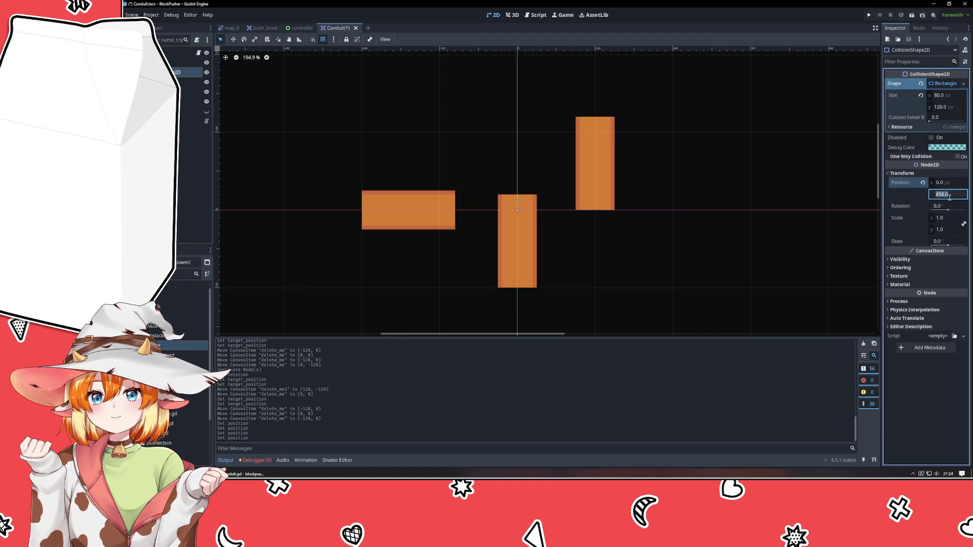
pyautogui.press('Escape')
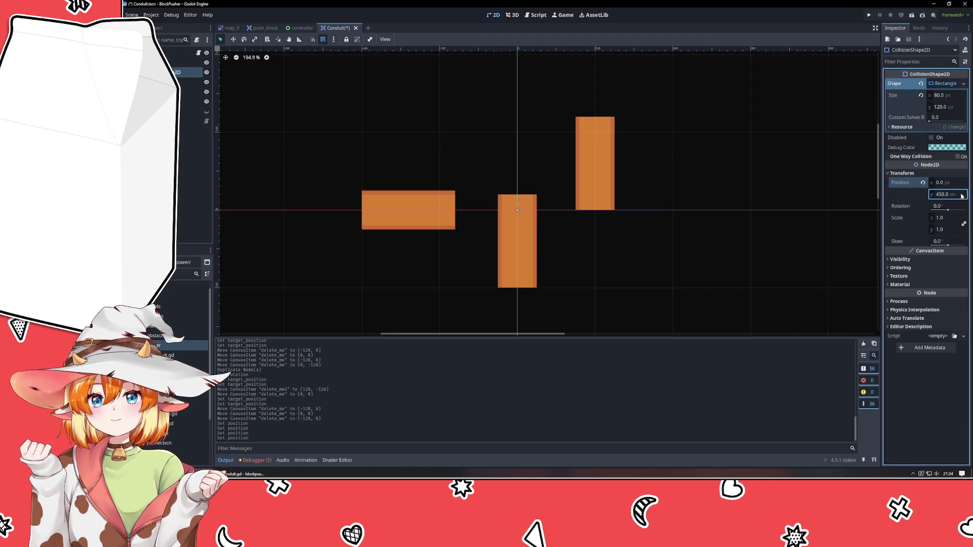
pyautogui.click(949, 194)
pyautogui.write('45')
pyautogui.press('Return')
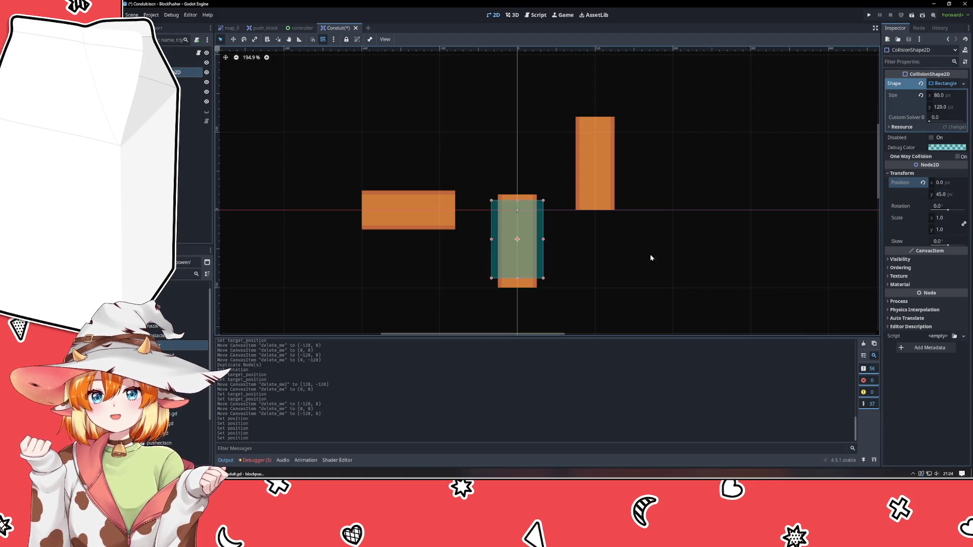
pyautogui.moveTo(364, 218); pyautogui.dragTo(454, 218)
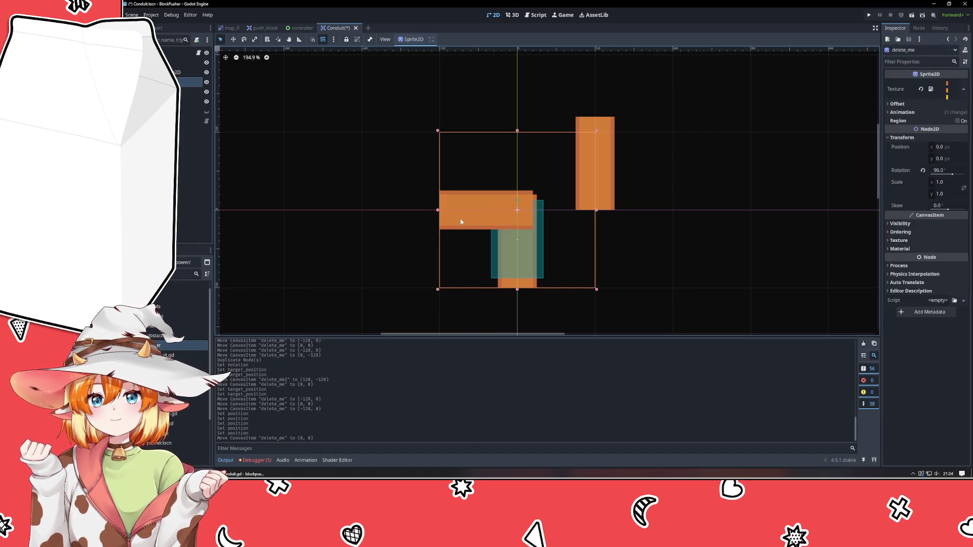
pyautogui.moveTo(461, 222)
pyautogui.mouseDown()
pyautogui.moveTo(406, 218)
pyautogui.moveTo(450, 215)
pyautogui.moveTo(413, 213)
pyautogui.mouseUp()
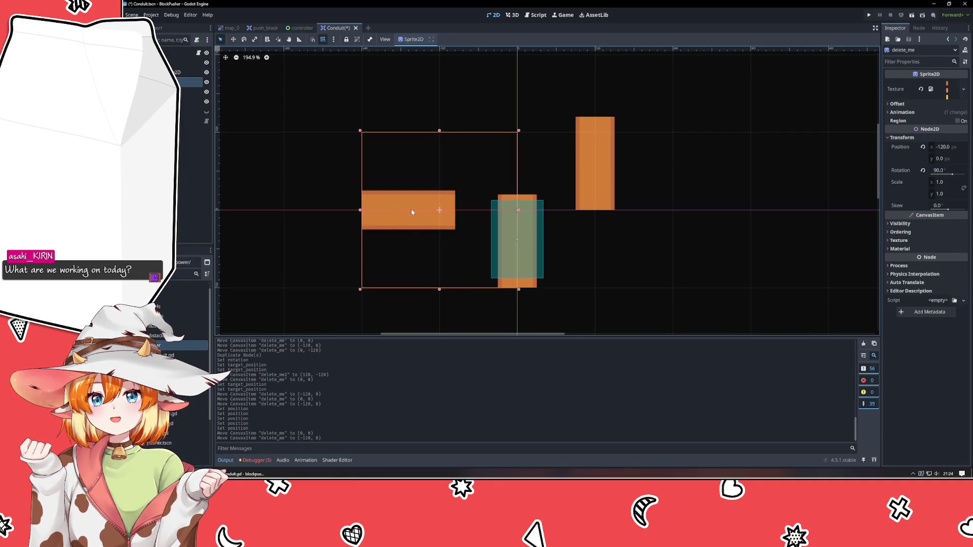
pyautogui.moveTo(970, 30)
pyautogui.mouseDown()
pyautogui.moveTo(517, 62)
pyautogui.moveTo(497, 73)
pyautogui.mouseUp()
pyautogui.hscroll(-5, 446, 244)
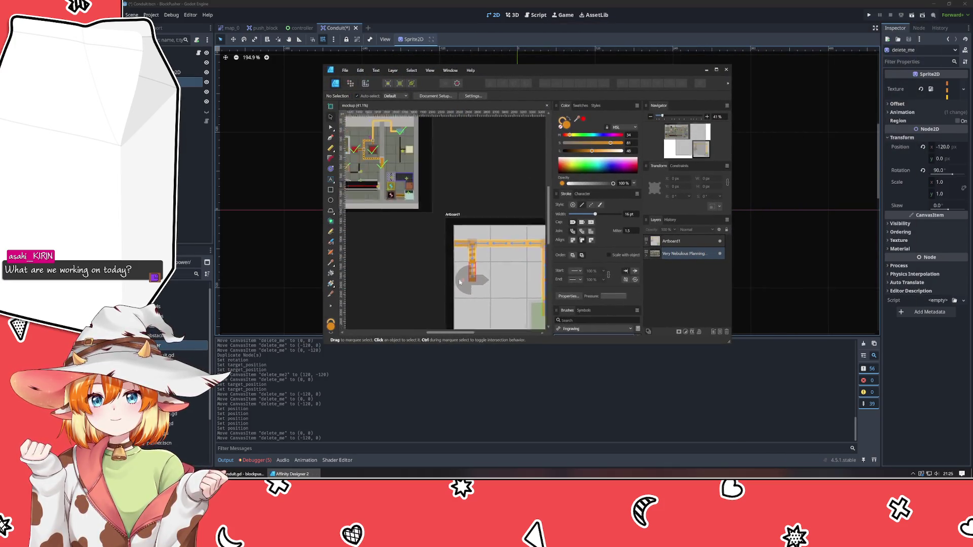
pyautogui.scroll(5, 516, 240)
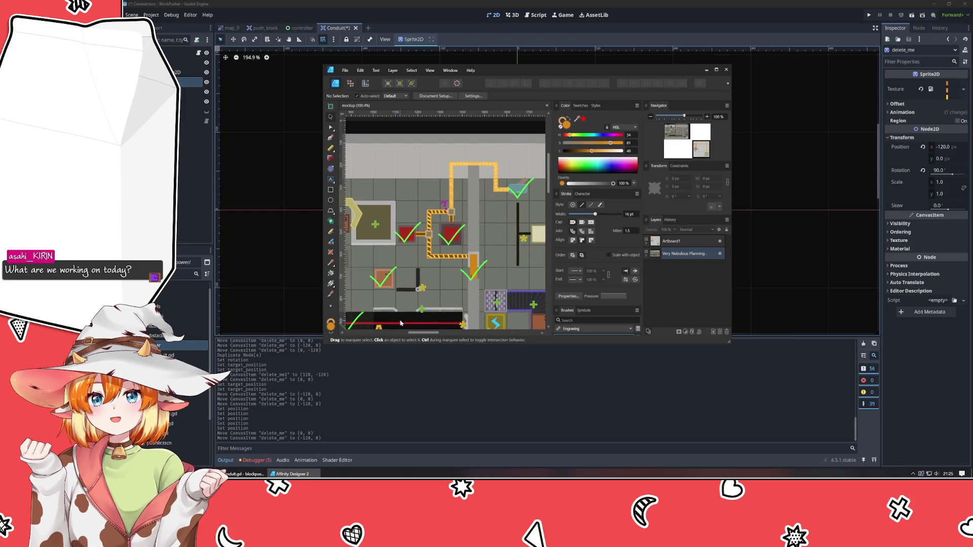
pyautogui.moveTo(401, 323); pyautogui.dragTo(578, 257)
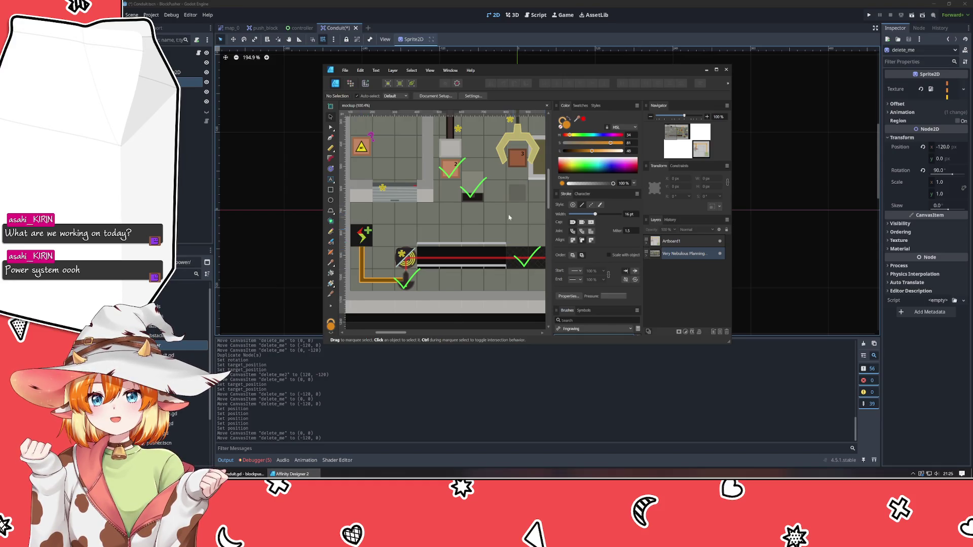
pyautogui.hscroll(5, 468, 190)
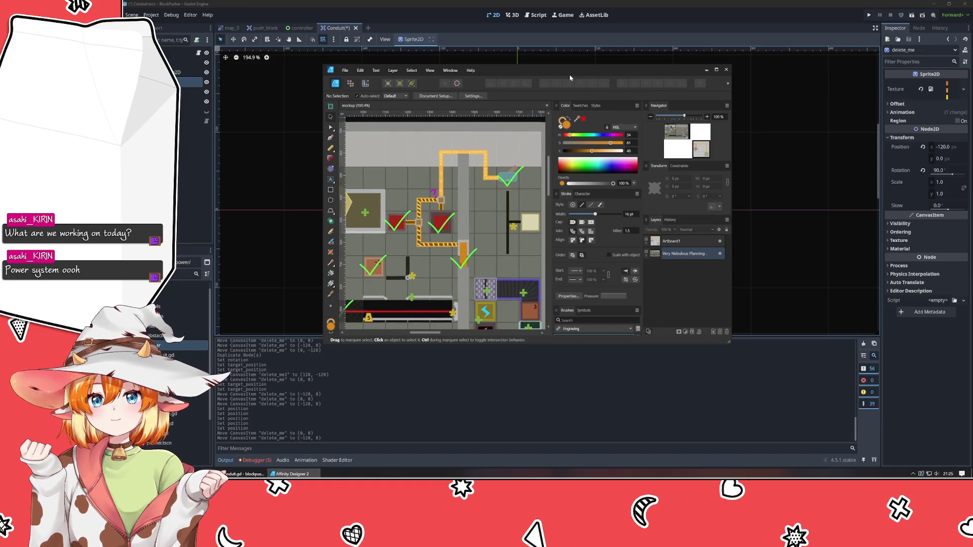
pyautogui.scroll(5, 441, 218)
pyautogui.scroll(-5, 487, 248)
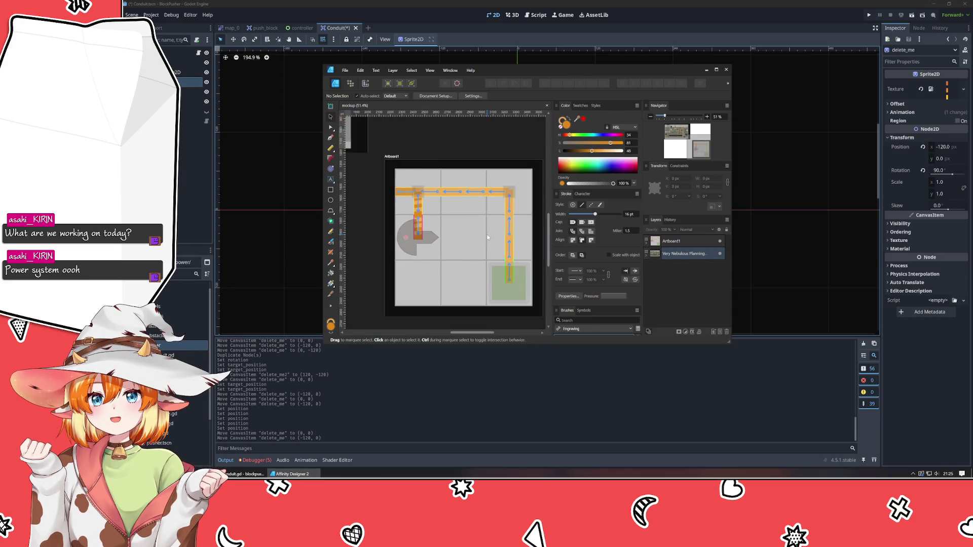
pyautogui.hotkey('alt', 'F4')
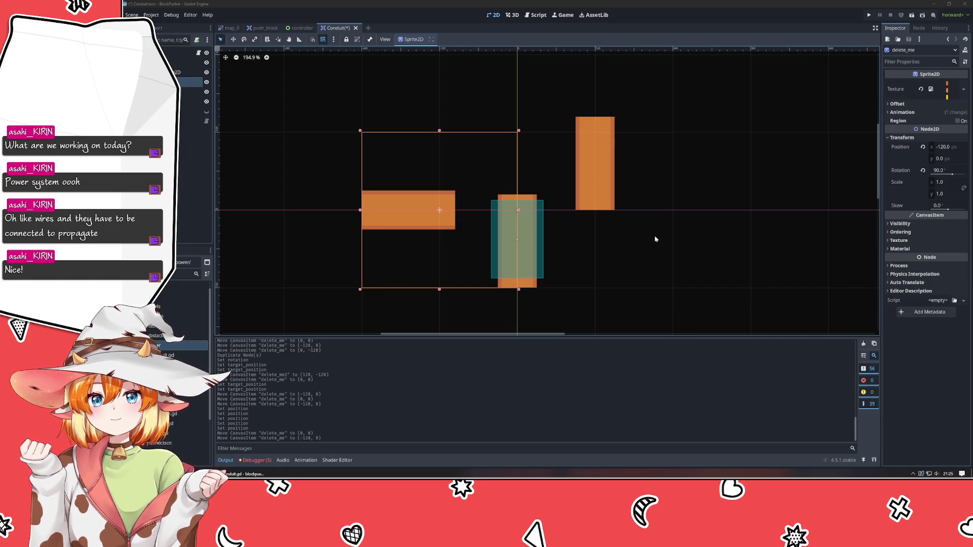
# Try a collision shape height of 40 with y positions 0, 20 and -20
pyautogui.click(543, 261)
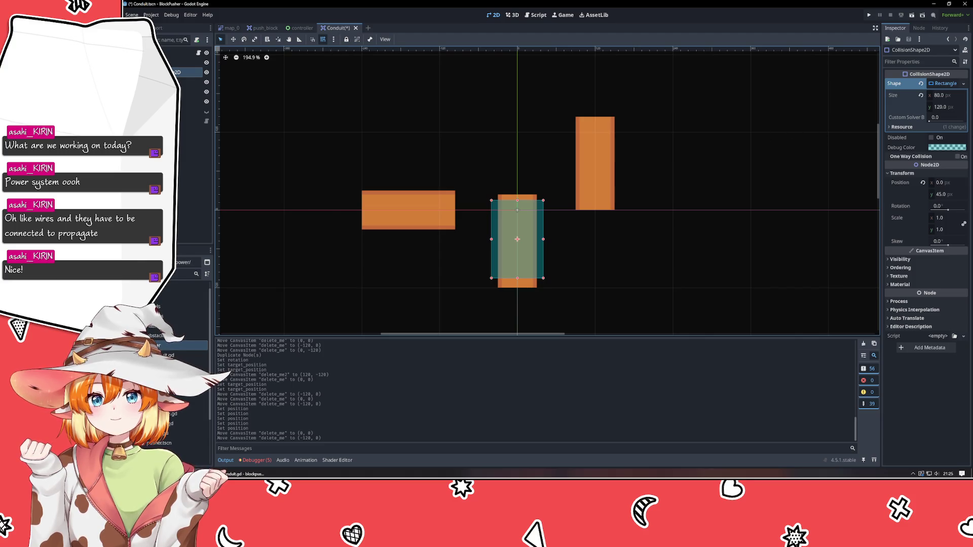
pyautogui.click(947, 109)
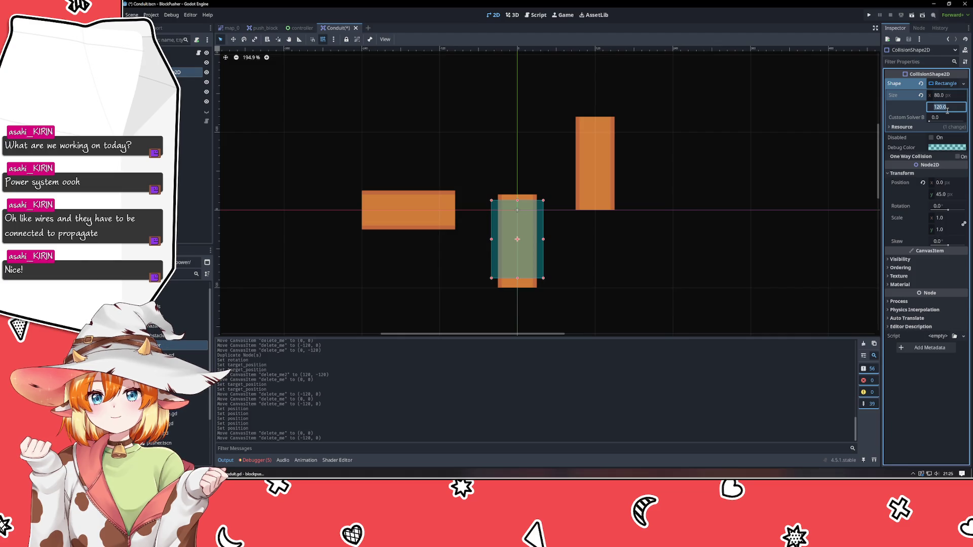
pyautogui.write('40')
pyautogui.press('Return')
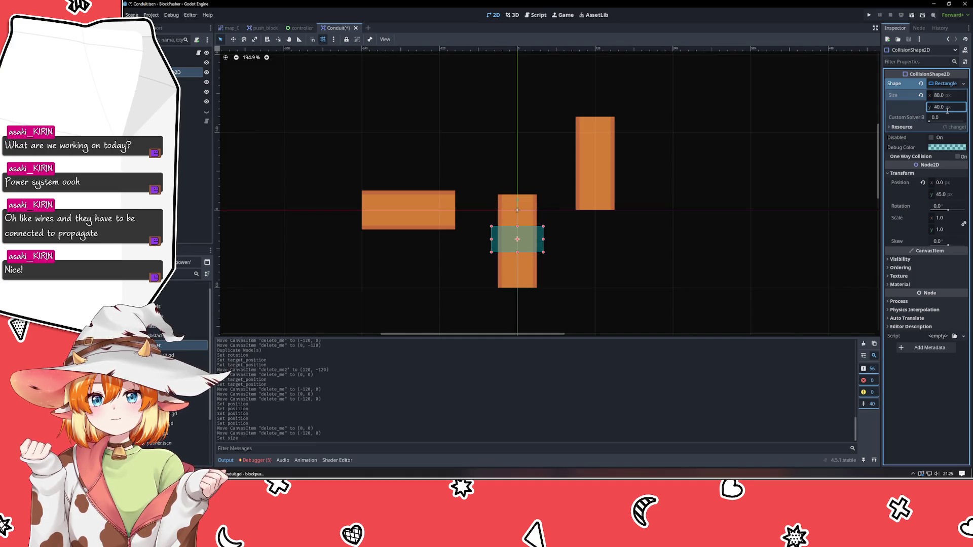
pyautogui.click(945, 195)
pyautogui.write('0')
pyautogui.press('Return')
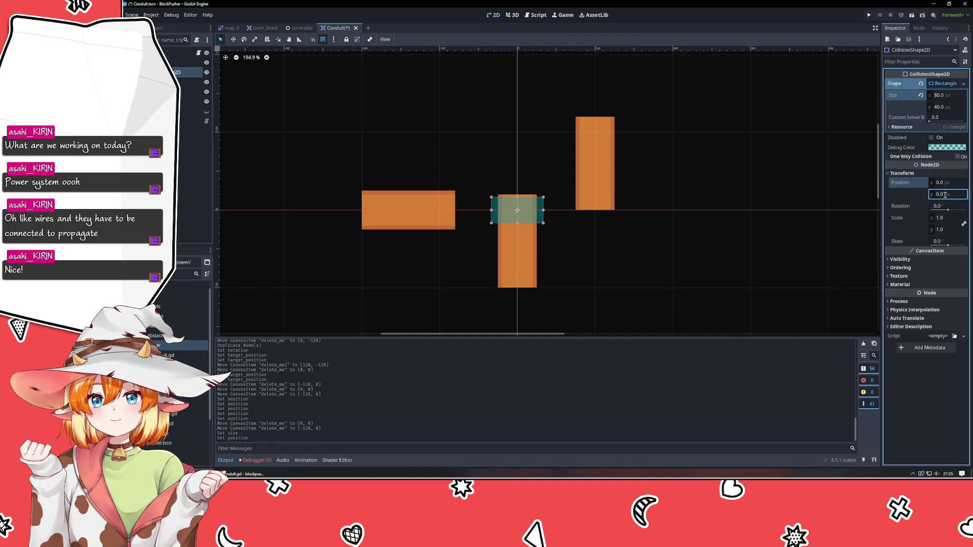
pyautogui.click(945, 195)
pyautogui.write('20')
pyautogui.press('Return')
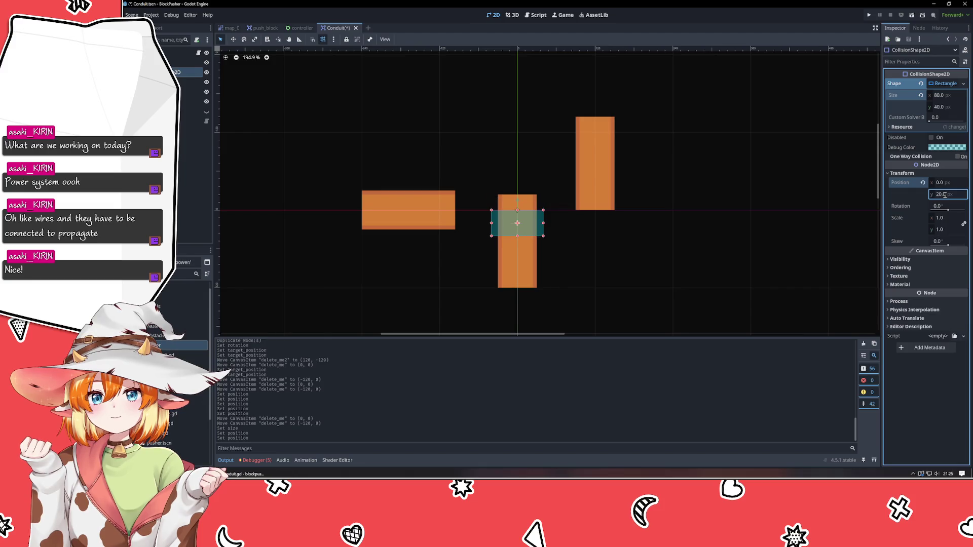
pyautogui.click(945, 195)
pyautogui.write('-20')
pyautogui.press('Return')
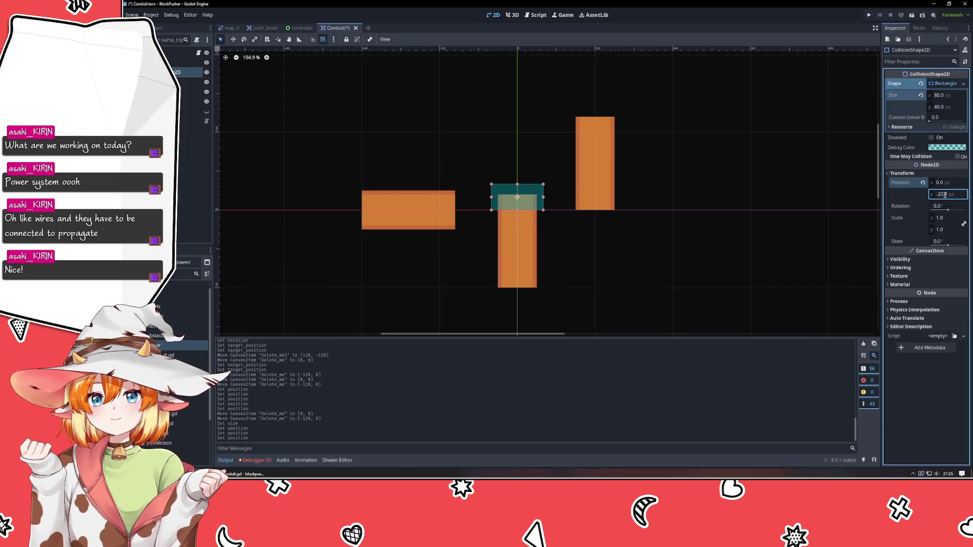
# Try collision height 20 at y -10, undoing two failed handle resizes
pyautogui.click(951, 106)
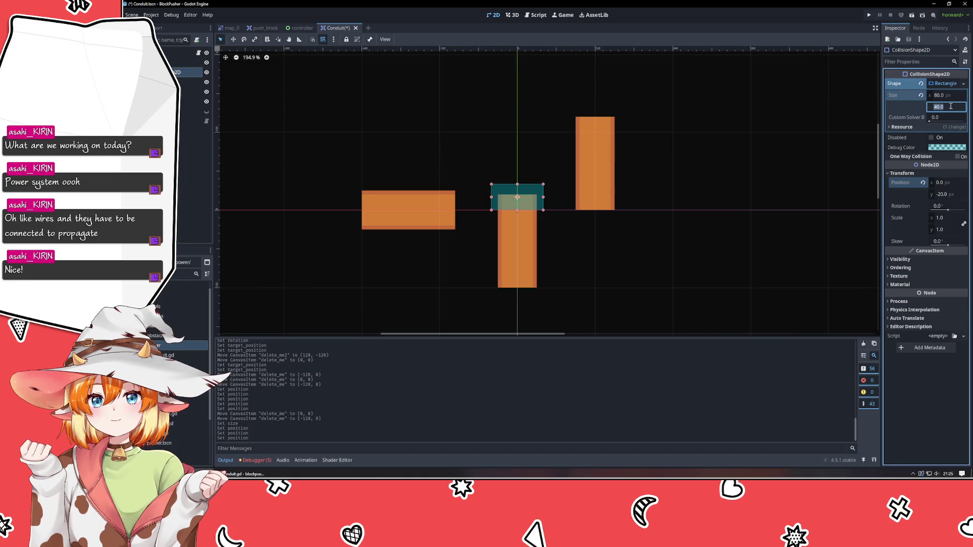
pyautogui.write('20')
pyautogui.press('Return')
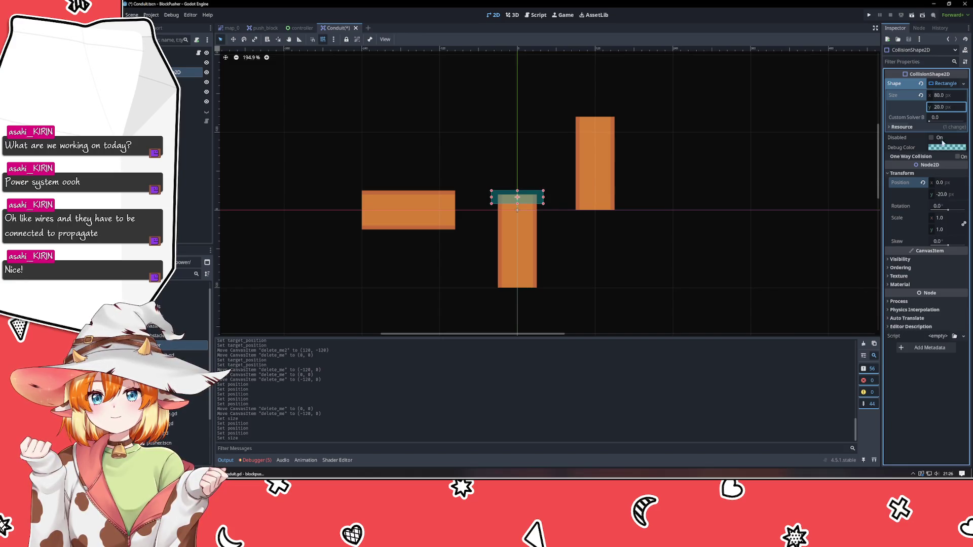
pyautogui.click(947, 194)
pyautogui.write('-10')
pyautogui.press('Return')
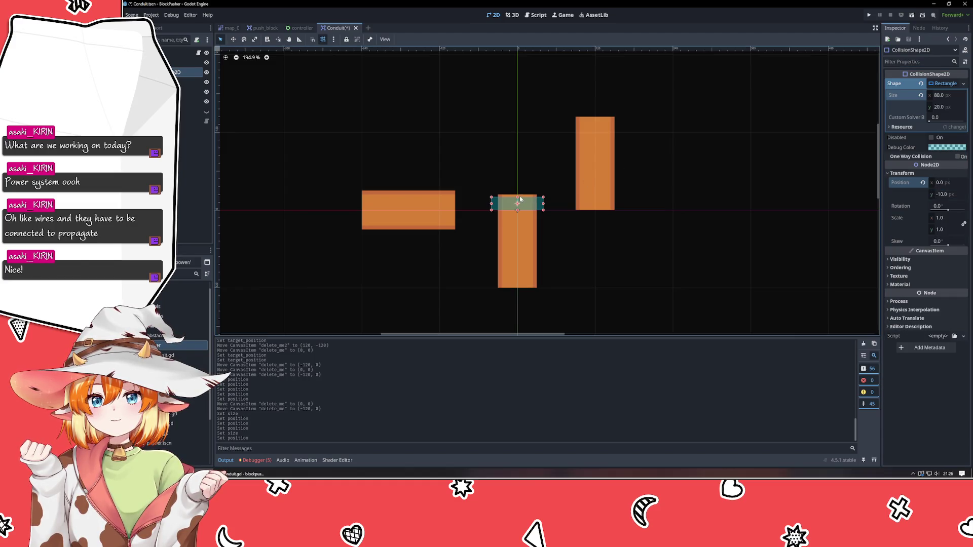
pyautogui.moveTo(518, 198); pyautogui.dragTo(517, 210)
pyautogui.hotkey('ctrl', 'z')
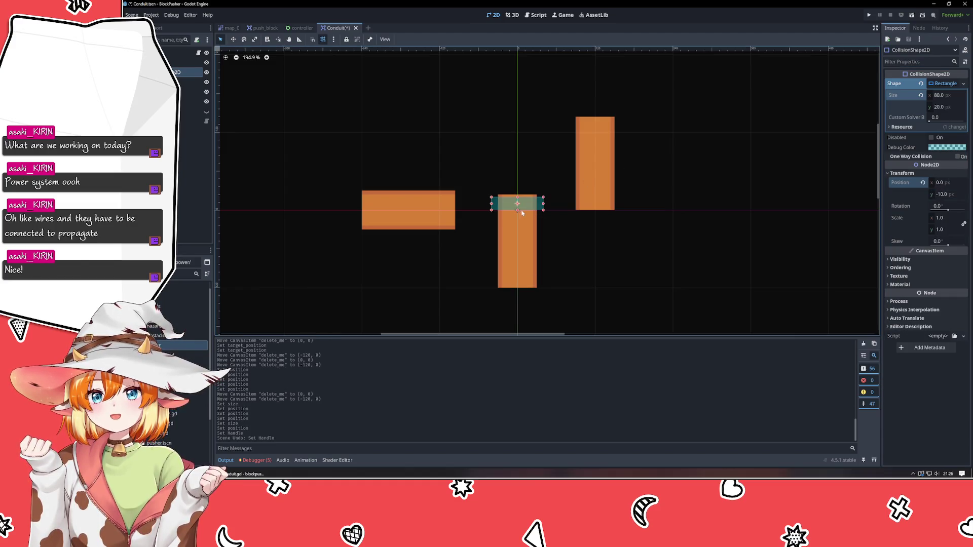
pyautogui.moveTo(515, 194); pyautogui.dragTo(507, 202)
pyautogui.hotkey('ctrl', 'z')
pyautogui.hotkey('ctrl', 'z')
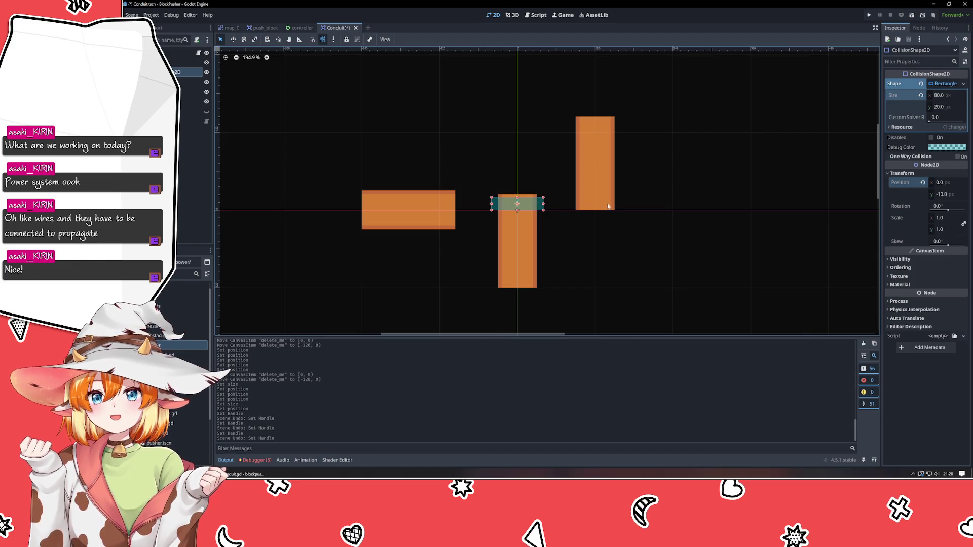
# Settle the collision shape at height 30 and y position -15
pyautogui.click(951, 107)
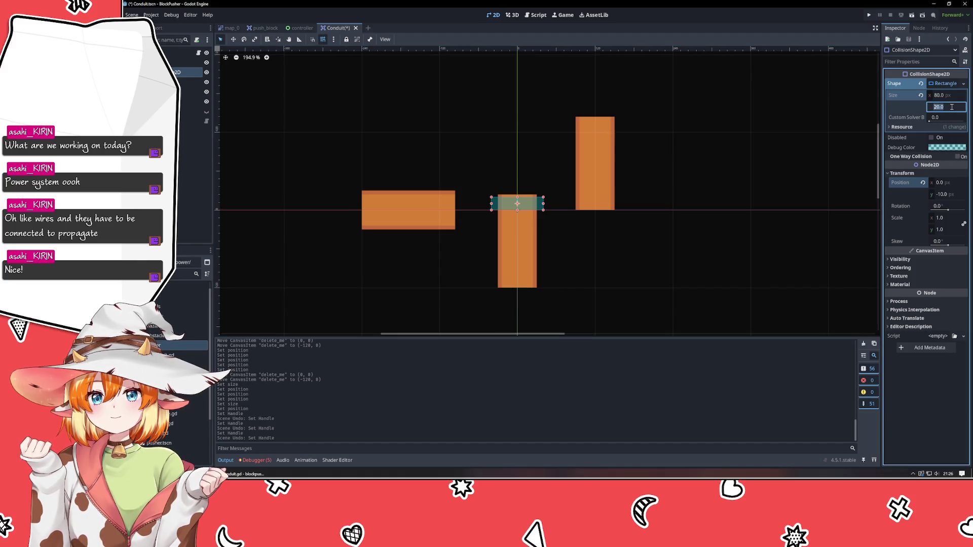
pyautogui.write('30')
pyautogui.press('Return')
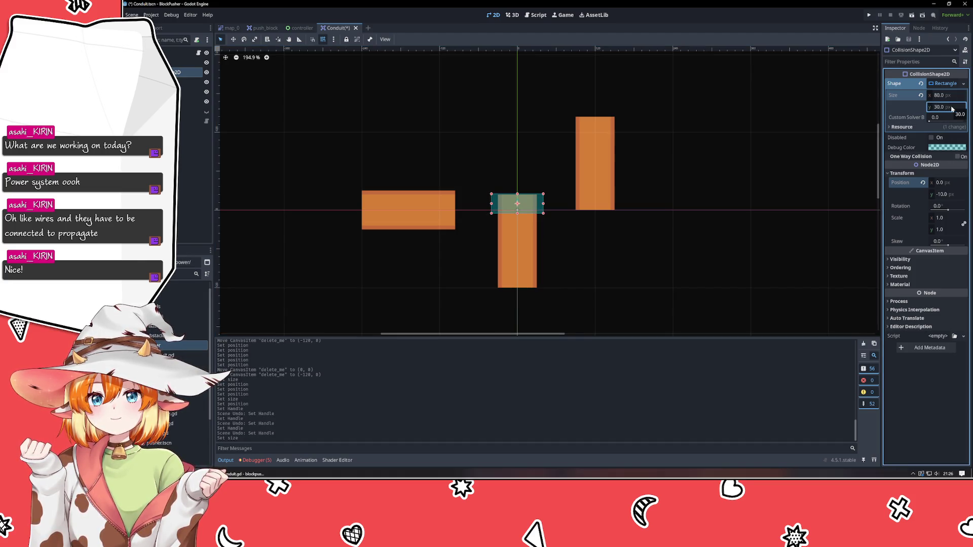
pyautogui.click(950, 193)
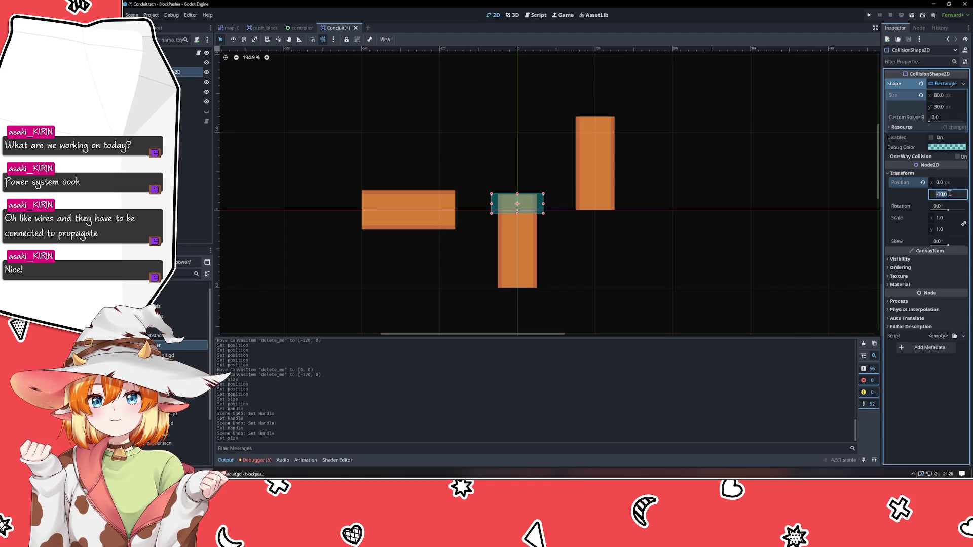
pyautogui.write('-15')
pyautogui.press('Return')
pyautogui.click(534, 320)
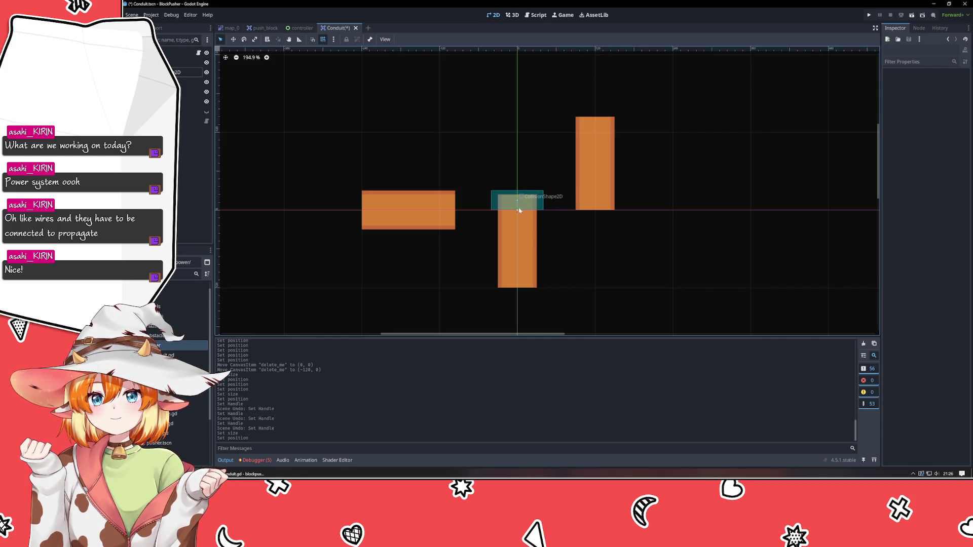
# Point FlowIn's target down to y 120 and shift the horizontal piece right into an L
pyautogui.click(190, 101)
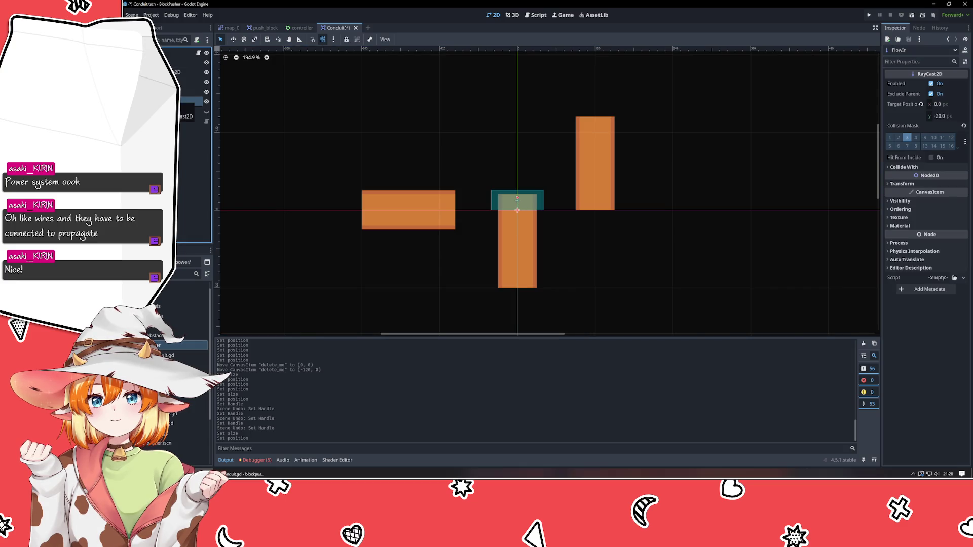
pyautogui.moveTo(411, 218); pyautogui.dragTo(461, 217)
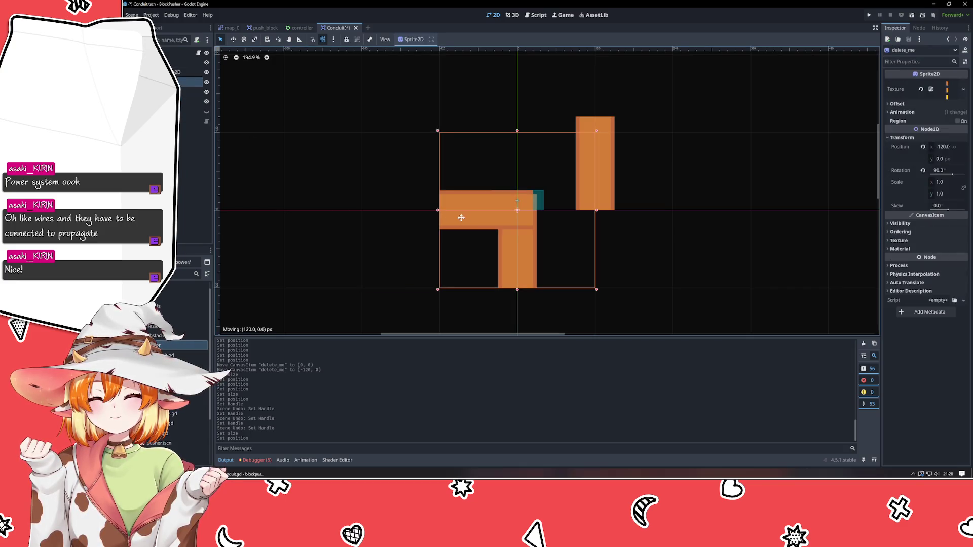
pyautogui.press('Escape')
pyautogui.click(190, 101)
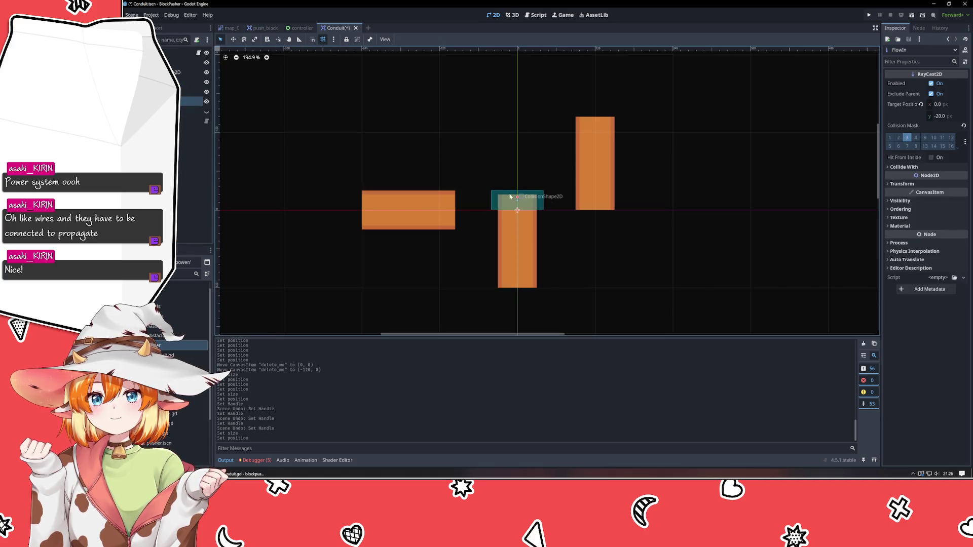
pyautogui.moveTo(517, 199); pyautogui.dragTo(525, 299)
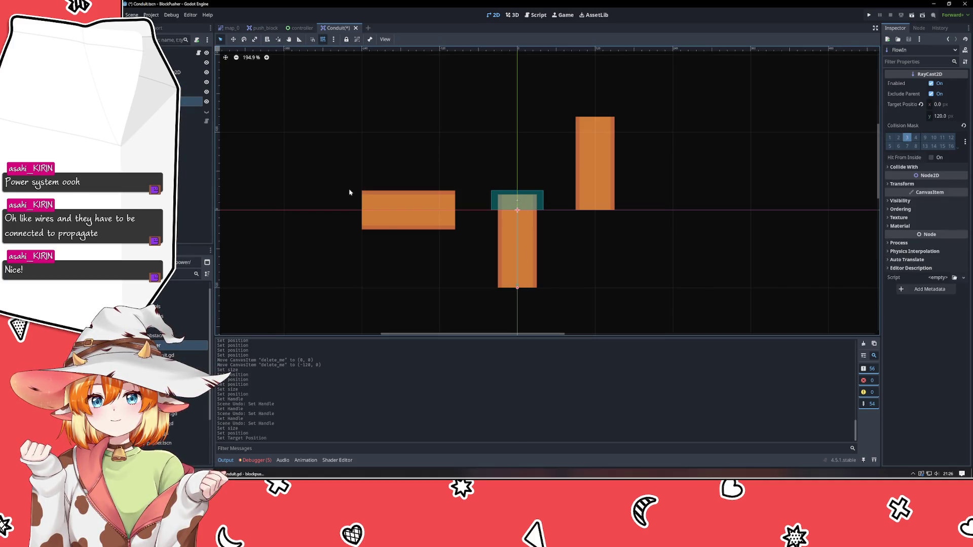
pyautogui.moveTo(438, 206); pyautogui.dragTo(448, 208)
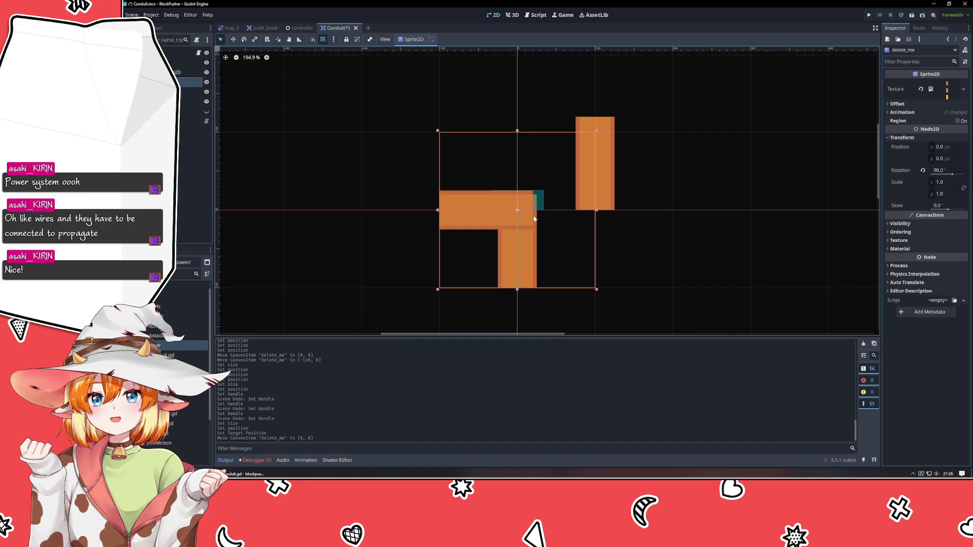
# Move the horizontal sprite copy back 120 px left to x -120
pyautogui.moveTo(534, 219)
pyautogui.mouseDown()
pyautogui.moveTo(428, 212)
pyautogui.moveTo(463, 218)
pyautogui.mouseUp()
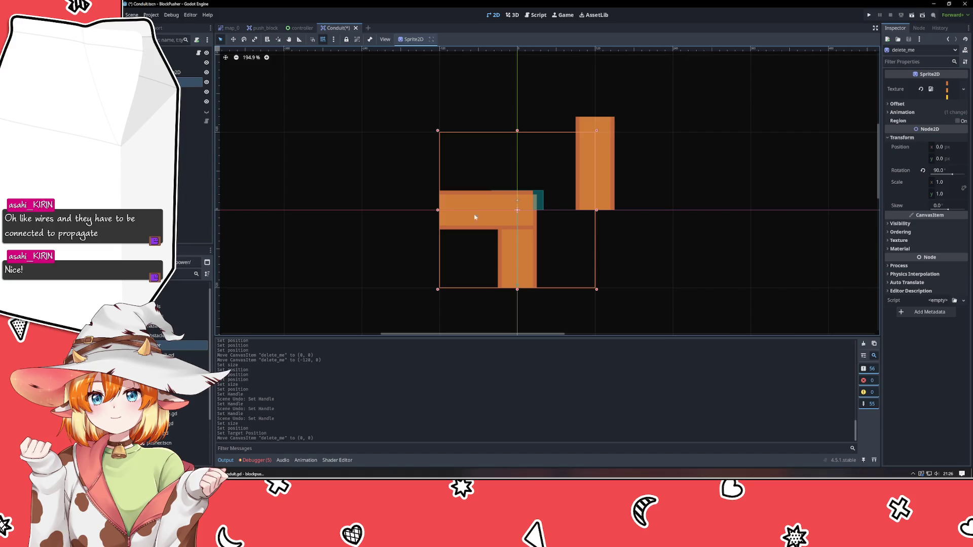
pyautogui.moveTo(475, 217); pyautogui.dragTo(426, 215)
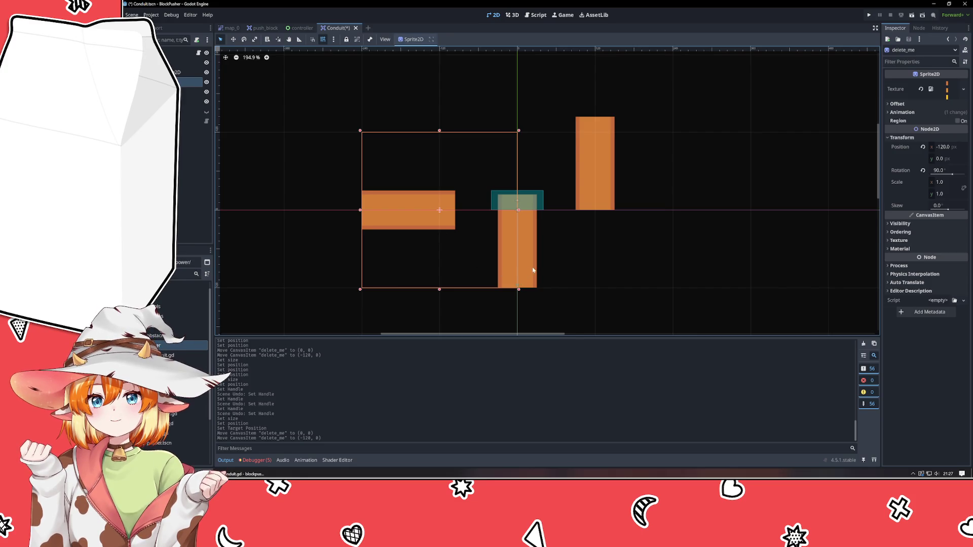
pyautogui.click(523, 146)
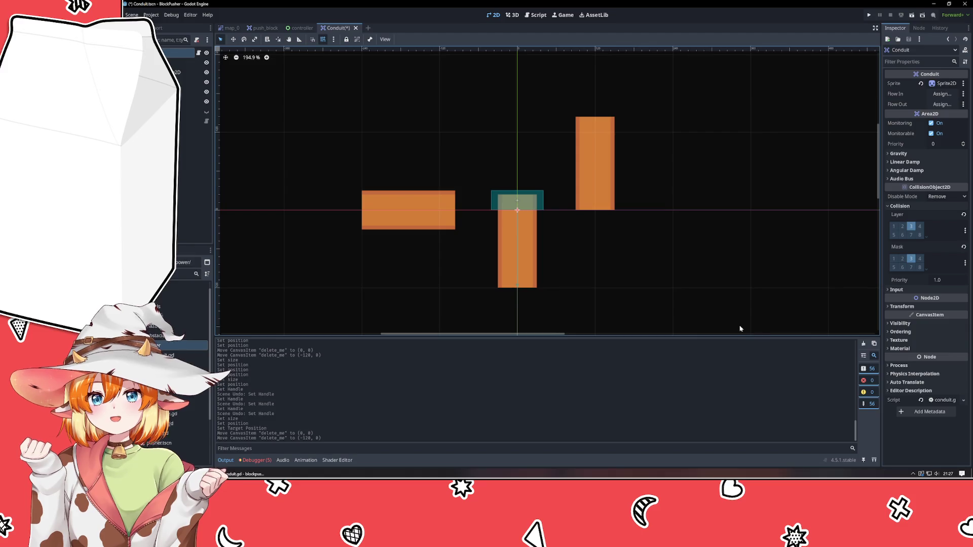
pyautogui.click(573, 307)
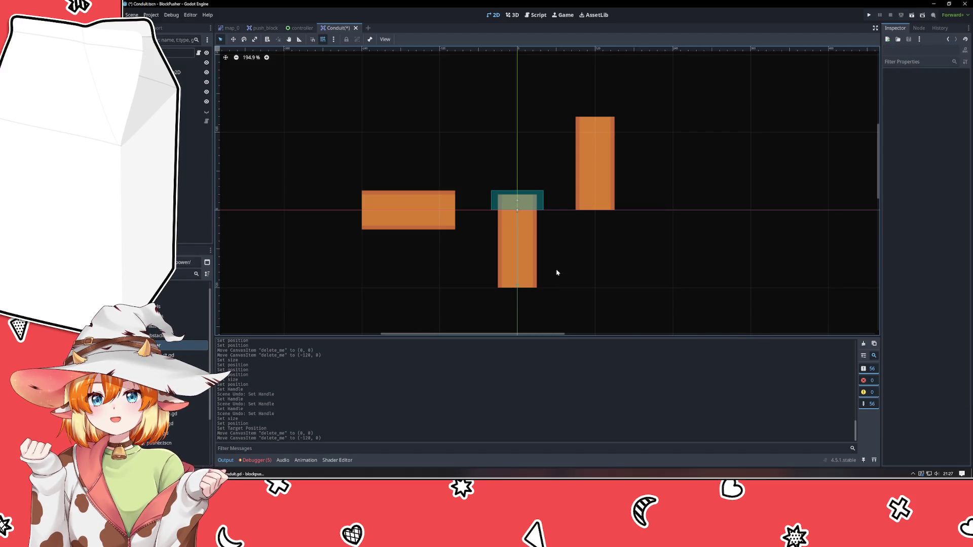
# Test shifting and shrinking the horizontal copy, undoing the scale change
pyautogui.click(520, 249)
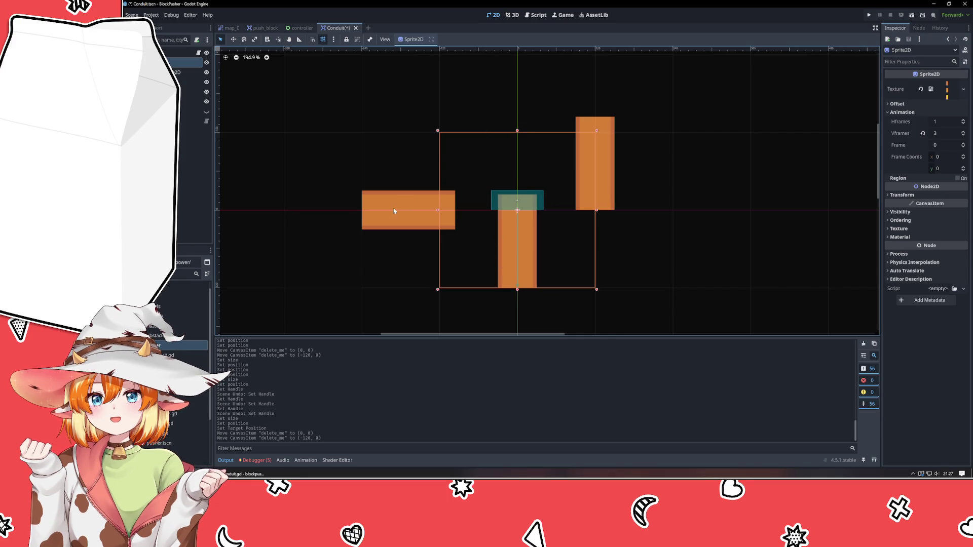
pyautogui.moveTo(394, 210); pyautogui.dragTo(471, 207)
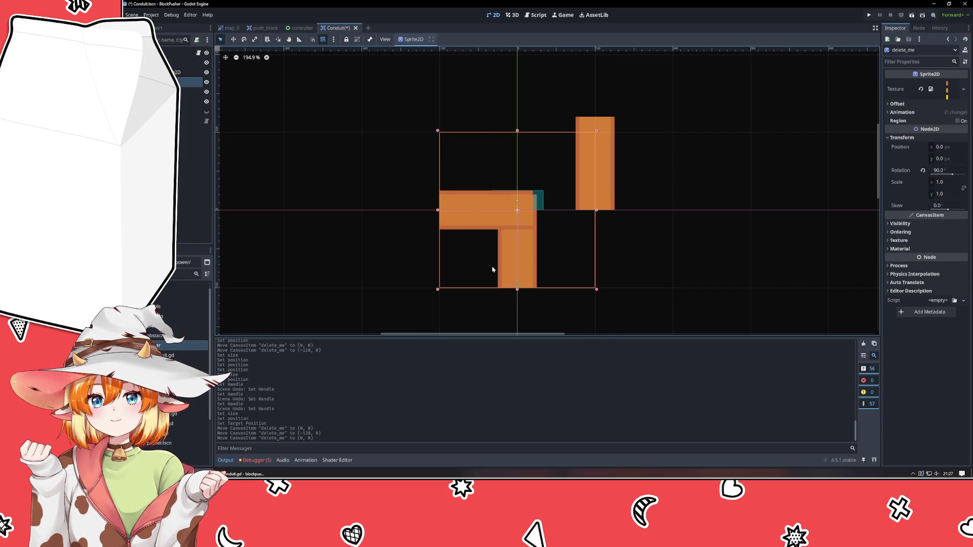
pyautogui.moveTo(517, 289)
pyautogui.mouseDown()
pyautogui.moveTo(602, 215)
pyautogui.moveTo(481, 238)
pyautogui.moveTo(481, 228)
pyautogui.moveTo(395, 217)
pyautogui.mouseUp()
pyautogui.hotkey('ctrl', 'z')
pyautogui.click(557, 278)
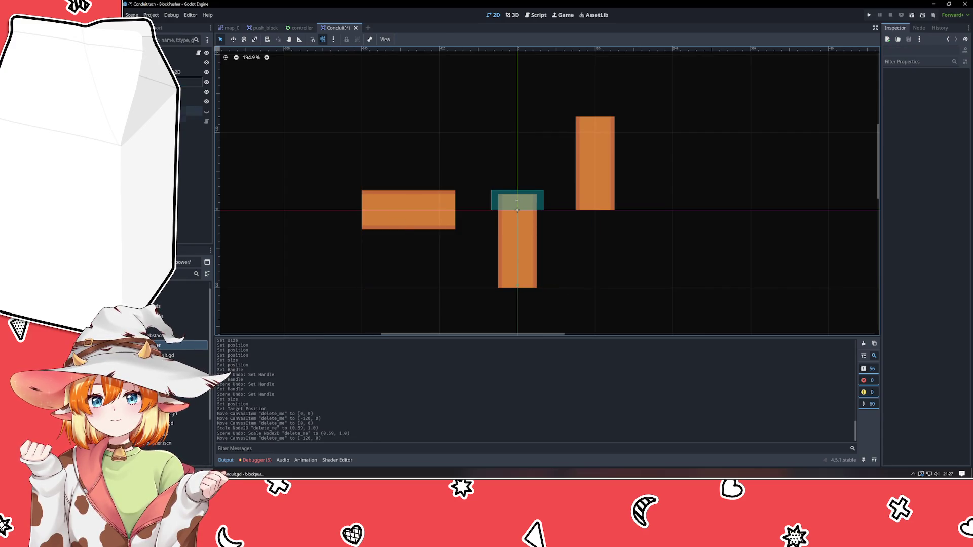
# Toggle the FlowIn and neighbouring raycasts' visibility and shift the horizontal copy right
pyautogui.click(191, 101)
pyautogui.click(206, 101)
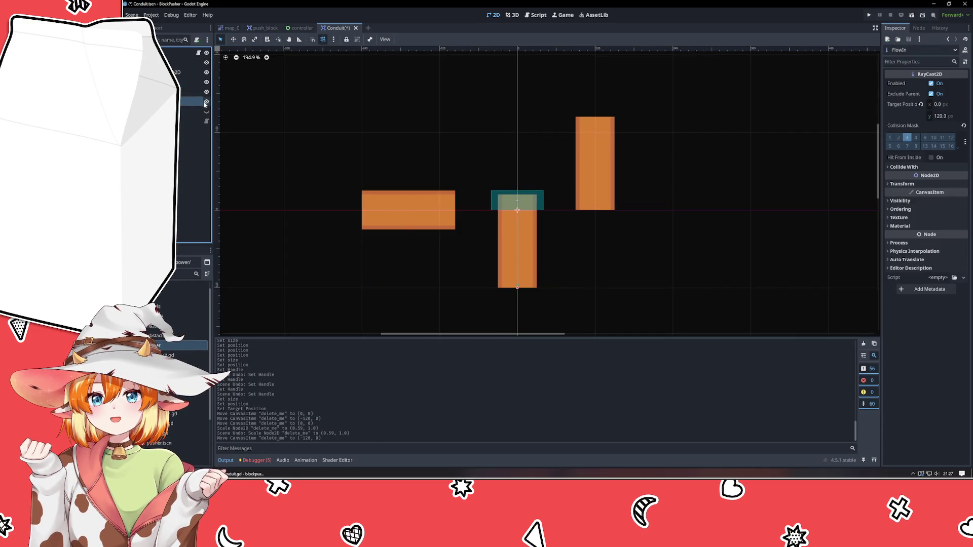
pyautogui.click(206, 111)
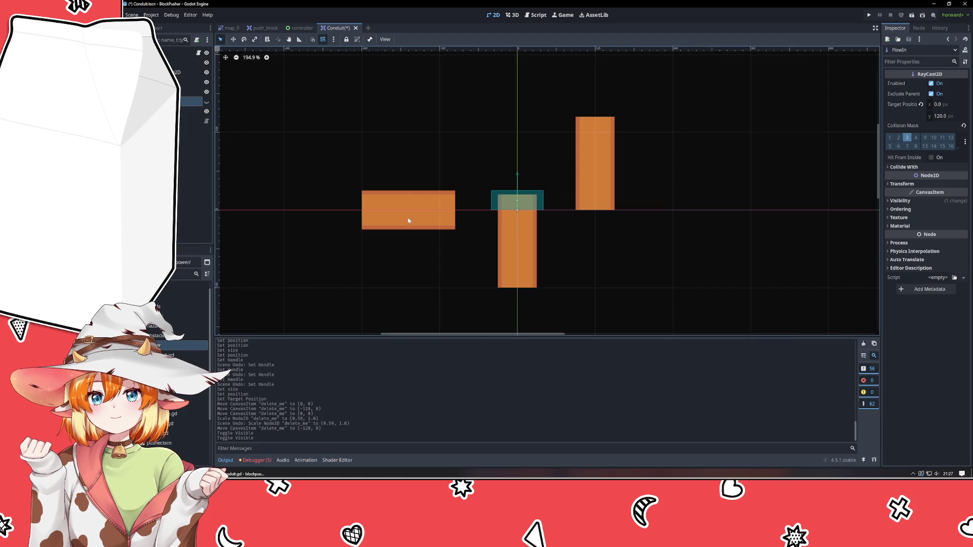
pyautogui.moveTo(408, 220); pyautogui.dragTo(462, 216)
pyautogui.click(517, 176)
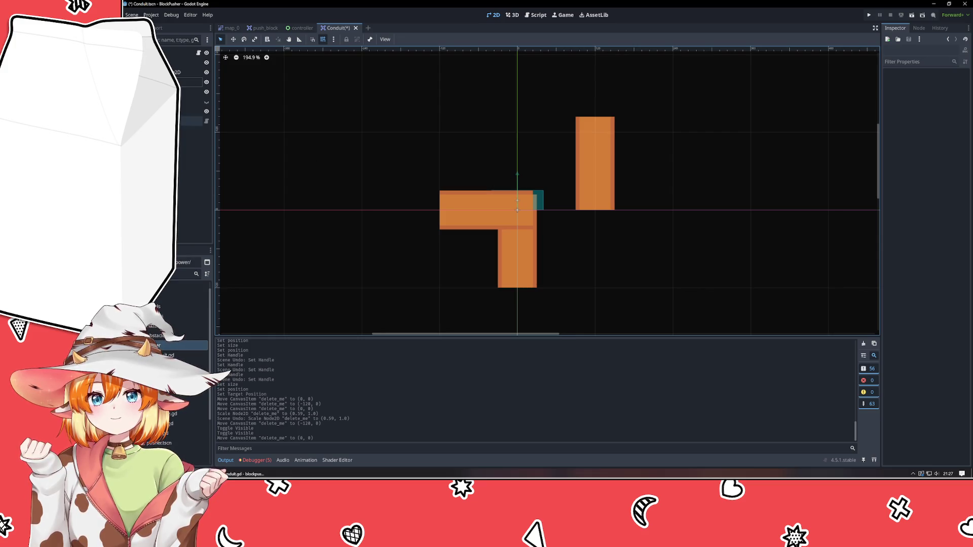
# Set FlowOut's target y to -15 and return the horizontal copy to x -120
pyautogui.click(193, 111)
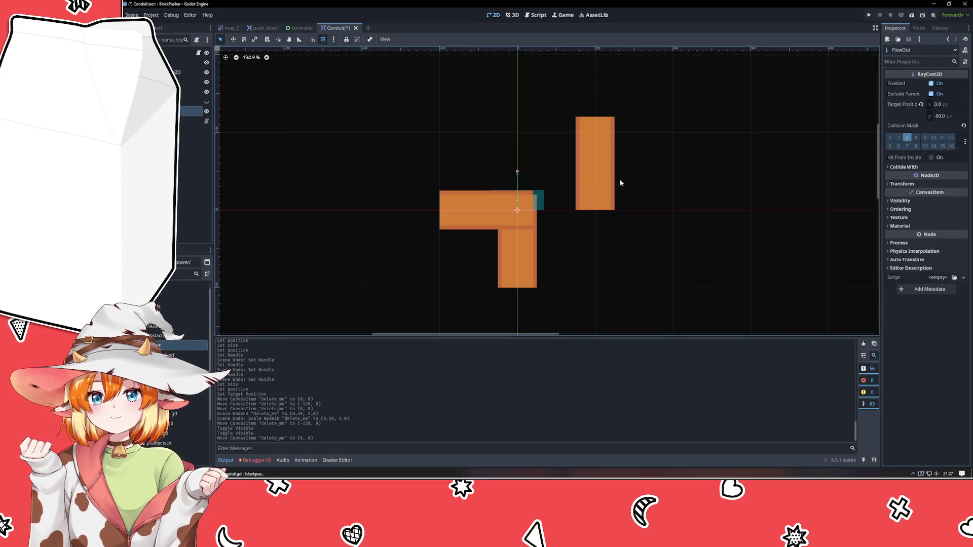
pyautogui.click(946, 116)
pyautogui.write('-15')
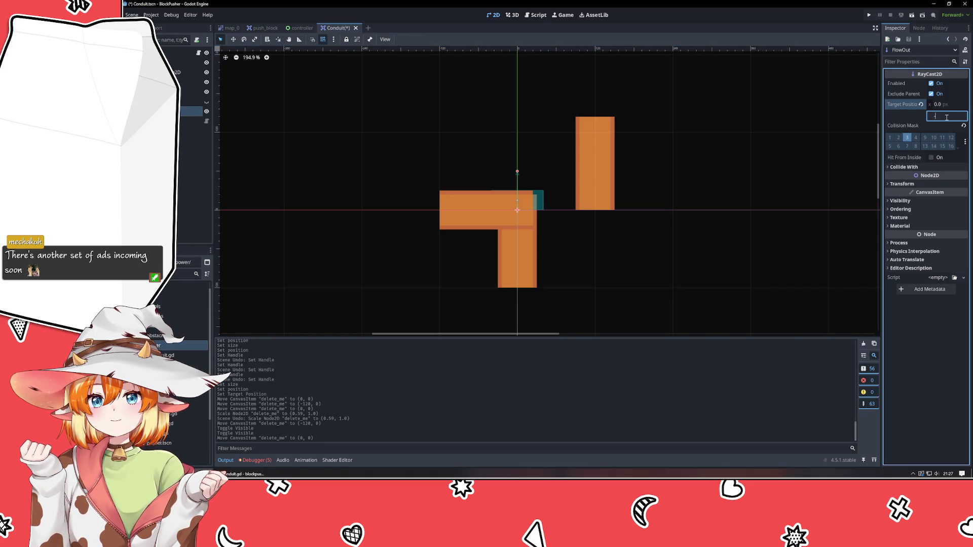
pyautogui.press('Return')
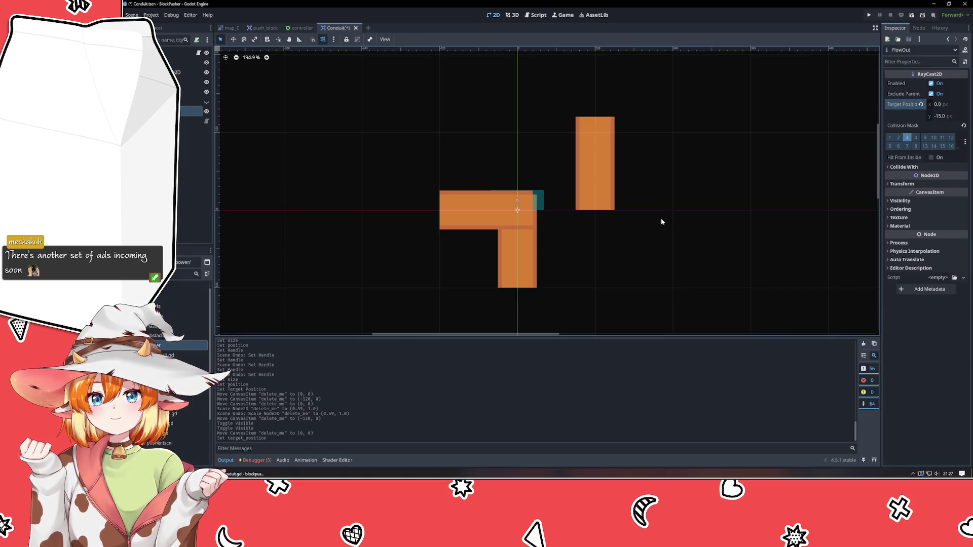
pyautogui.click(650, 226)
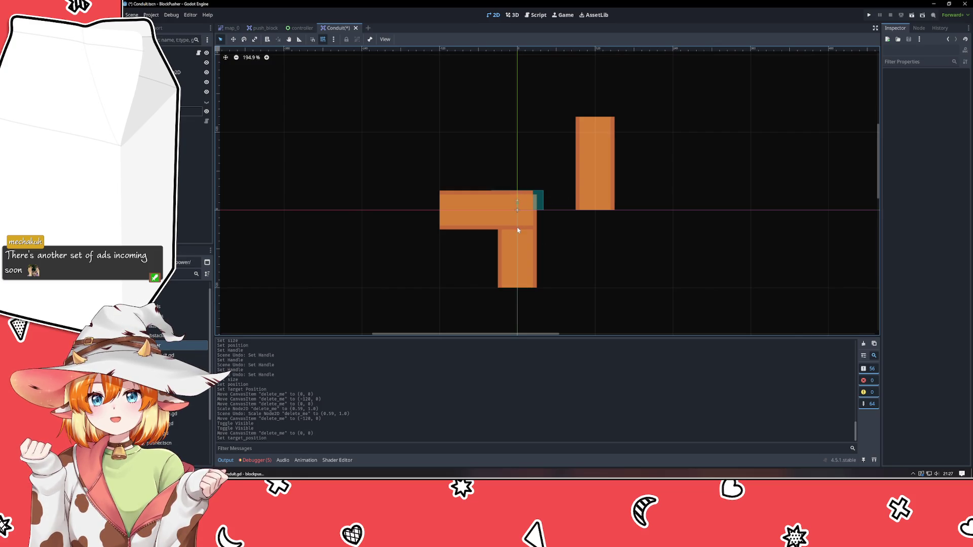
pyautogui.moveTo(518, 230)
pyautogui.mouseDown()
pyautogui.moveTo(421, 224)
pyautogui.moveTo(444, 209)
pyautogui.moveTo(458, 214)
pyautogui.mouseUp()
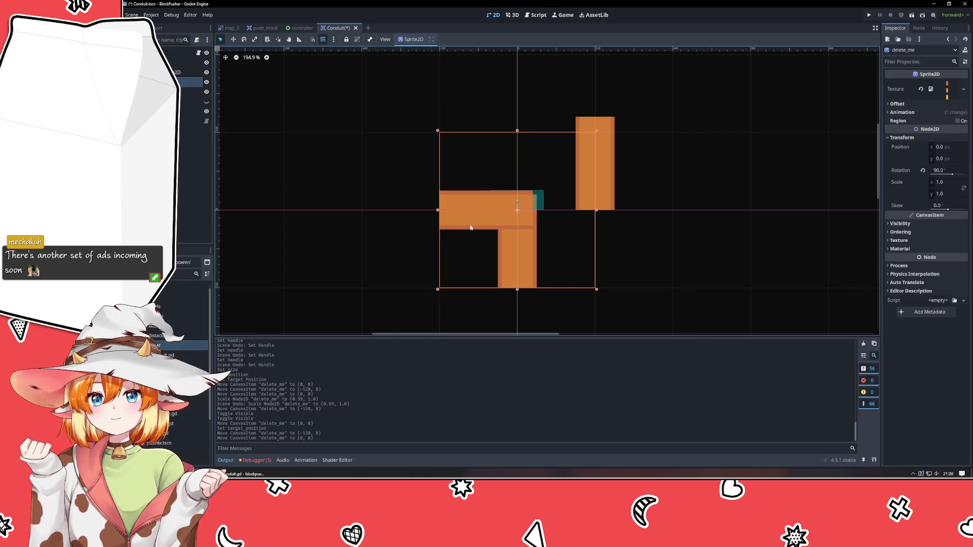
# Set FlowOut's target x to 15 and shift the sprite copies 120 px left
pyautogui.click(173, 111)
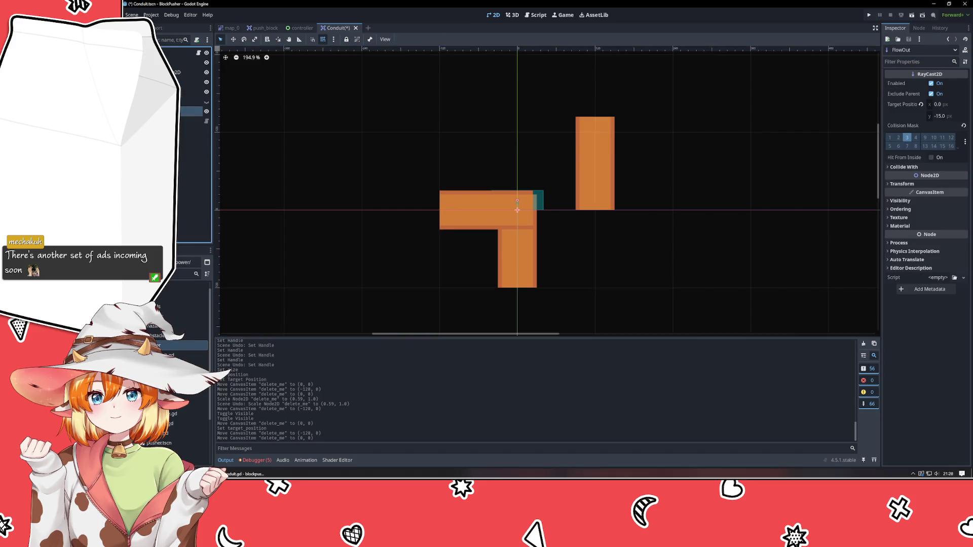
pyautogui.click(946, 105)
pyautogui.write('15')
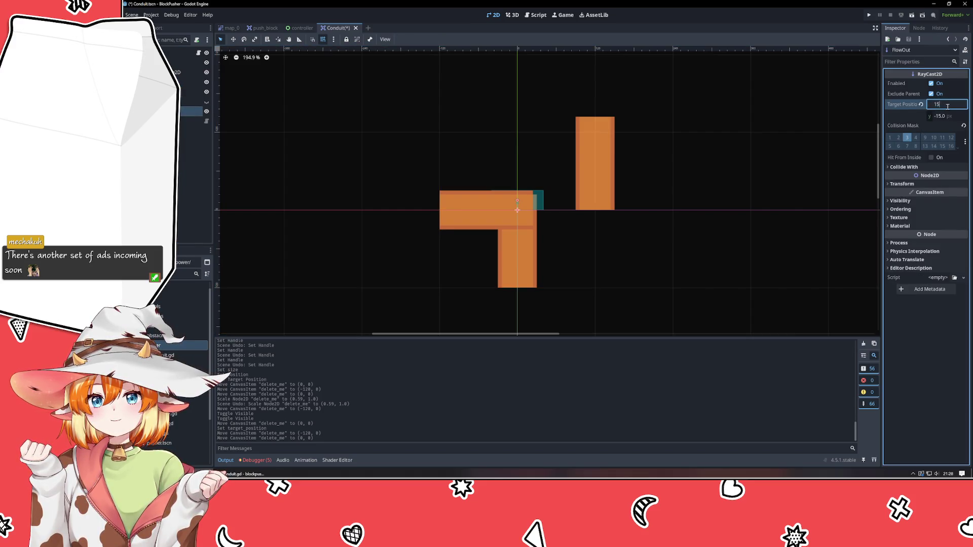
pyautogui.press('Return')
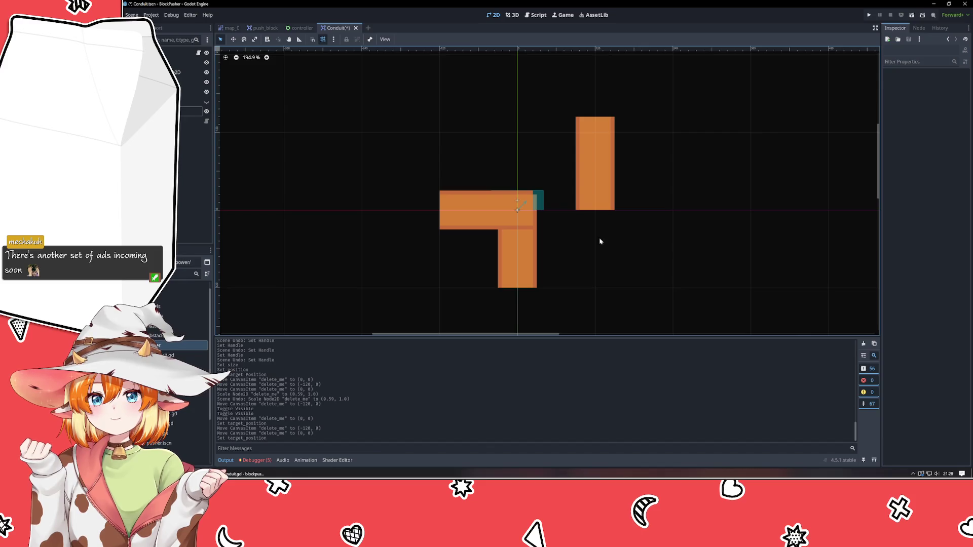
pyautogui.moveTo(460, 216); pyautogui.dragTo(374, 218)
pyautogui.moveTo(597, 162)
pyautogui.mouseDown()
pyautogui.moveTo(519, 163)
pyautogui.moveTo(596, 162)
pyautogui.mouseUp()
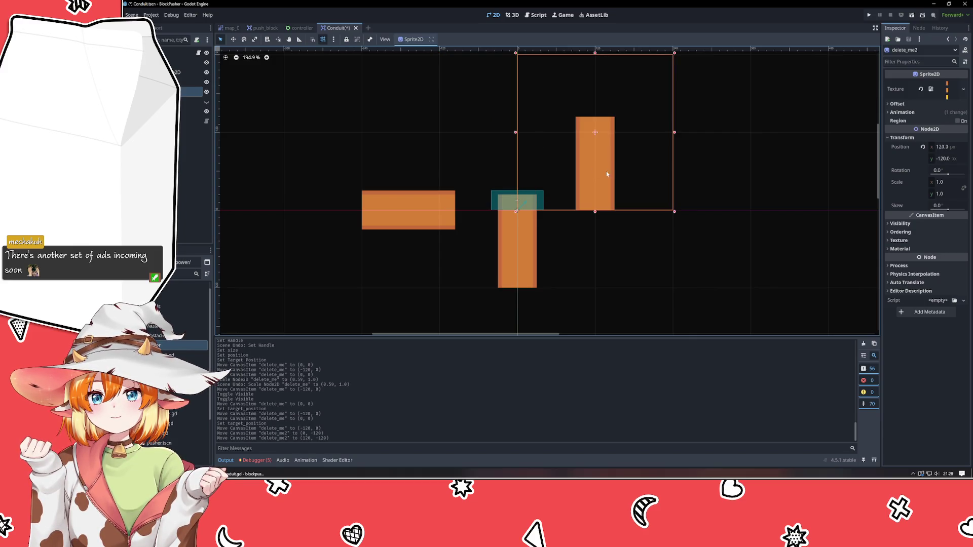
# Give the collision shape height 120 and vertical position 60
pyautogui.click(543, 202)
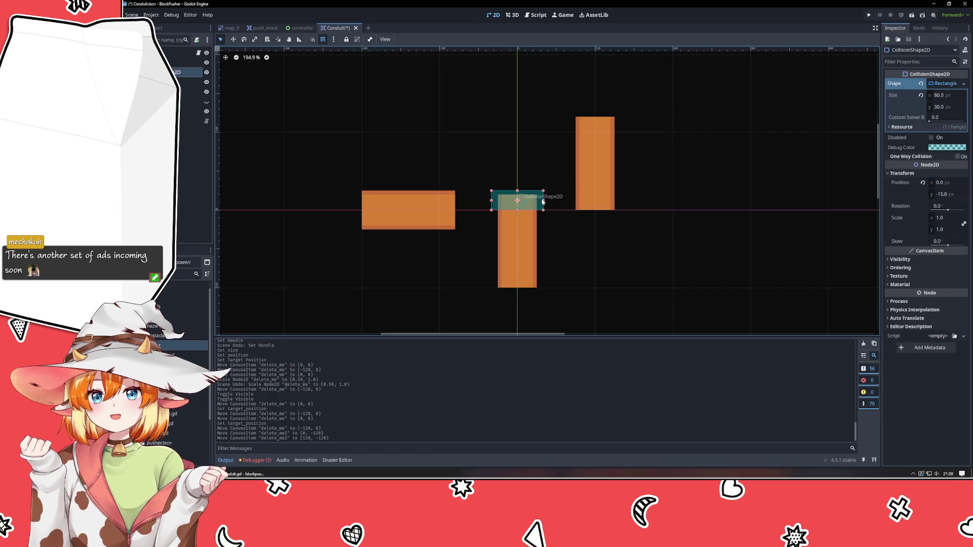
pyautogui.click(951, 109)
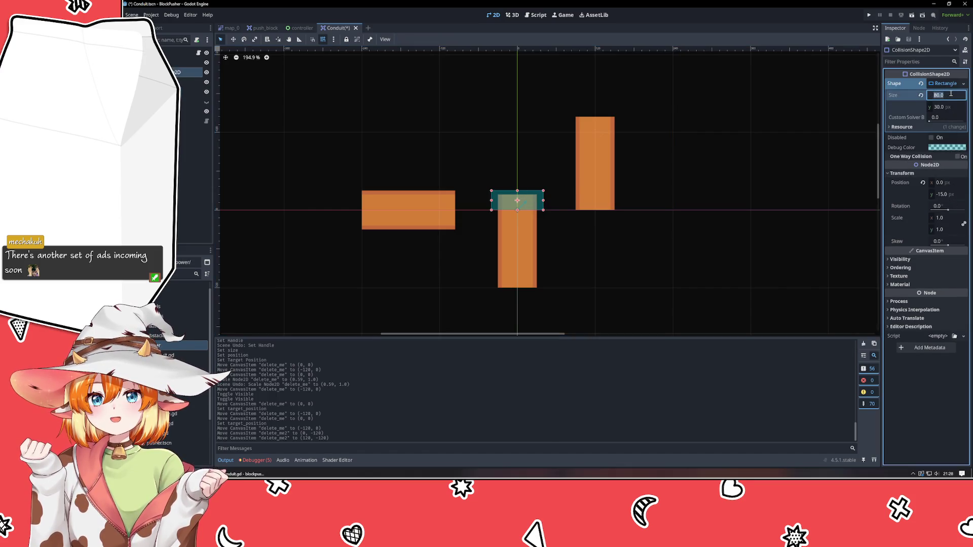
pyautogui.write('120')
pyautogui.press('Return')
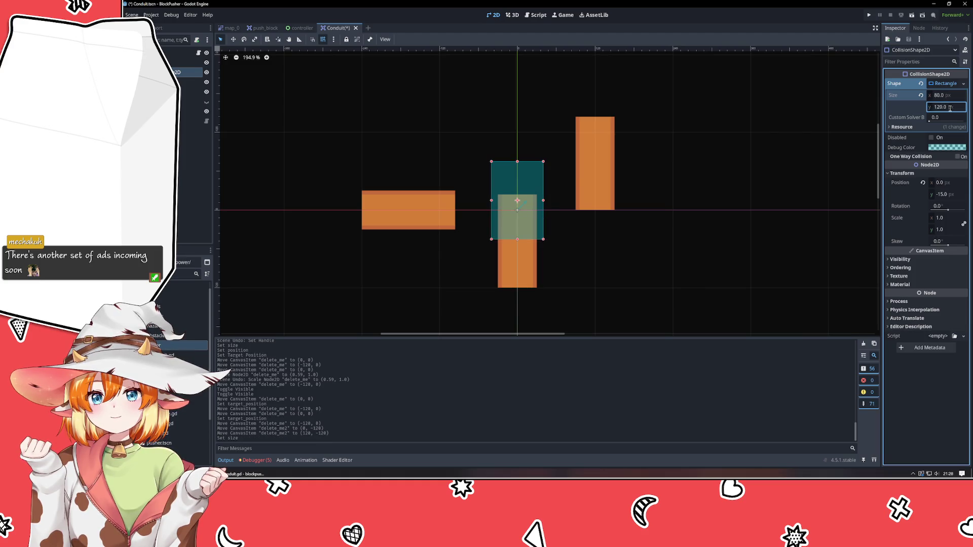
pyautogui.click(950, 195)
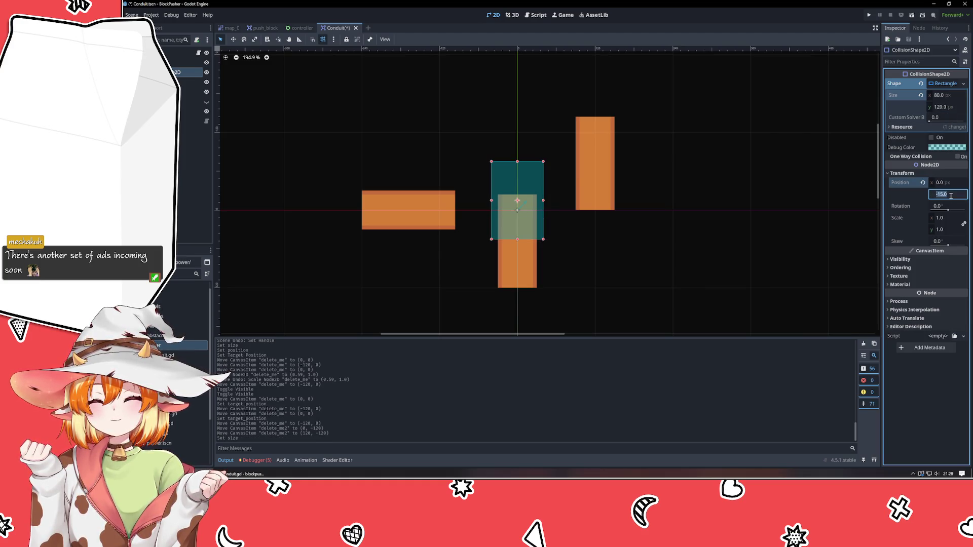
pyautogui.write('60')
pyautogui.press('Return')
pyautogui.click(592, 276)
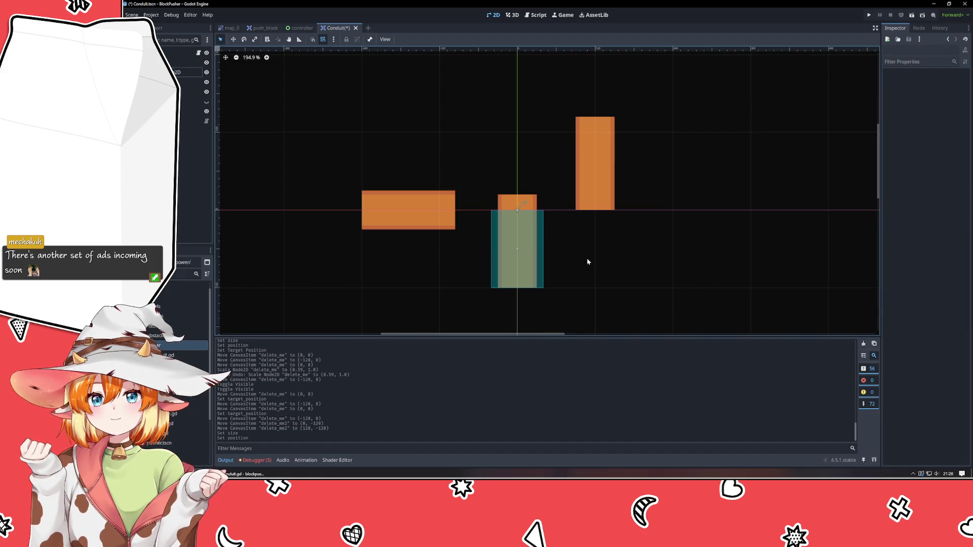
# Move the tall and horizontal sprite copies to (120, 0), with the tall piece hanging below
pyautogui.moveTo(595, 173); pyautogui.dragTo(534, 146)
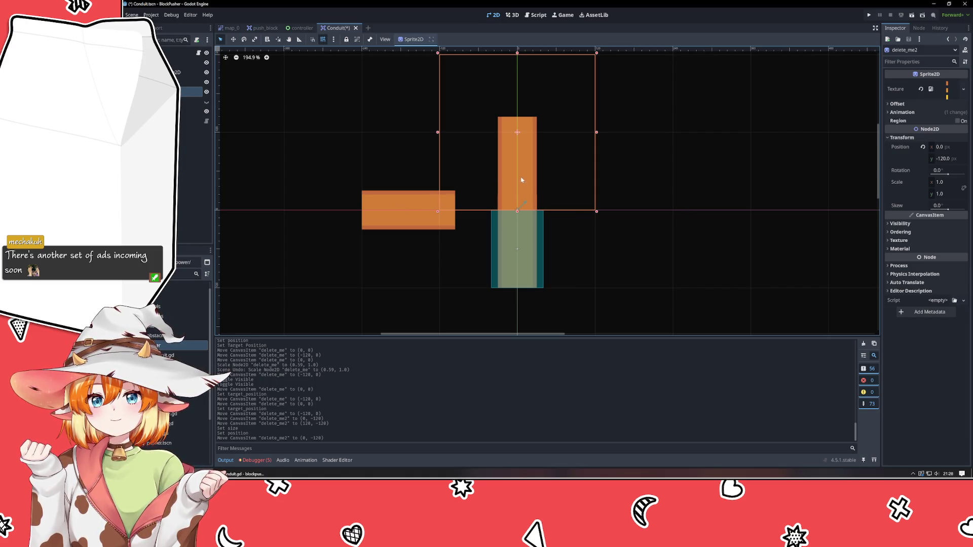
pyautogui.moveTo(522, 180)
pyautogui.mouseDown()
pyautogui.moveTo(547, 167)
pyautogui.moveTo(569, 172)
pyautogui.mouseUp()
pyautogui.click(409, 199)
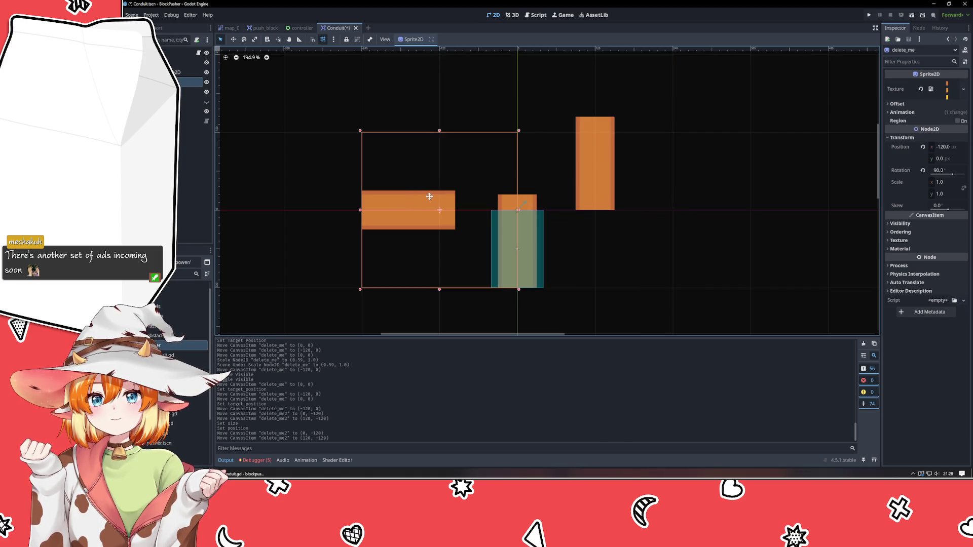
pyautogui.moveTo(430, 196); pyautogui.dragTo(547, 195)
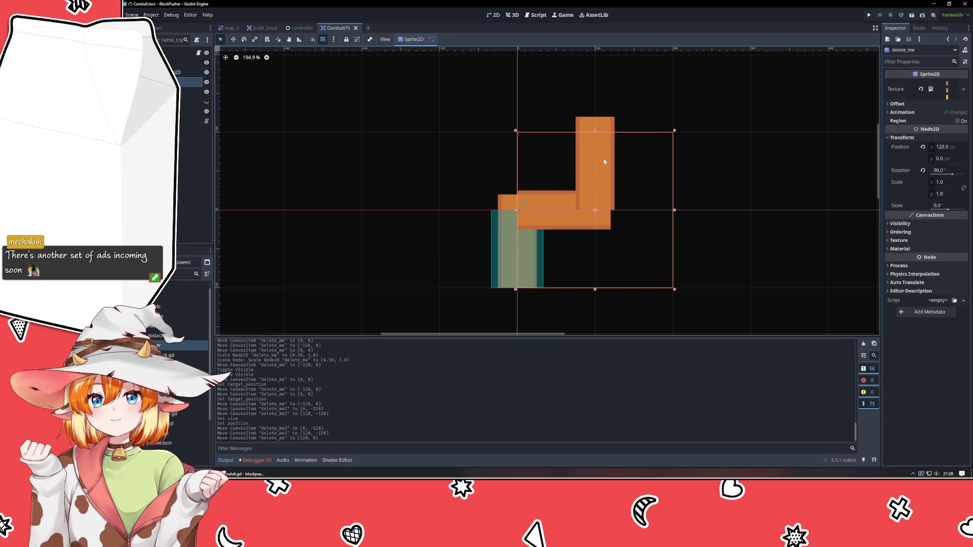
pyautogui.moveTo(598, 167)
pyautogui.mouseDown()
pyautogui.moveTo(724, 168)
pyautogui.moveTo(699, 199)
pyautogui.moveTo(623, 159)
pyautogui.mouseUp()
pyautogui.click(592, 281)
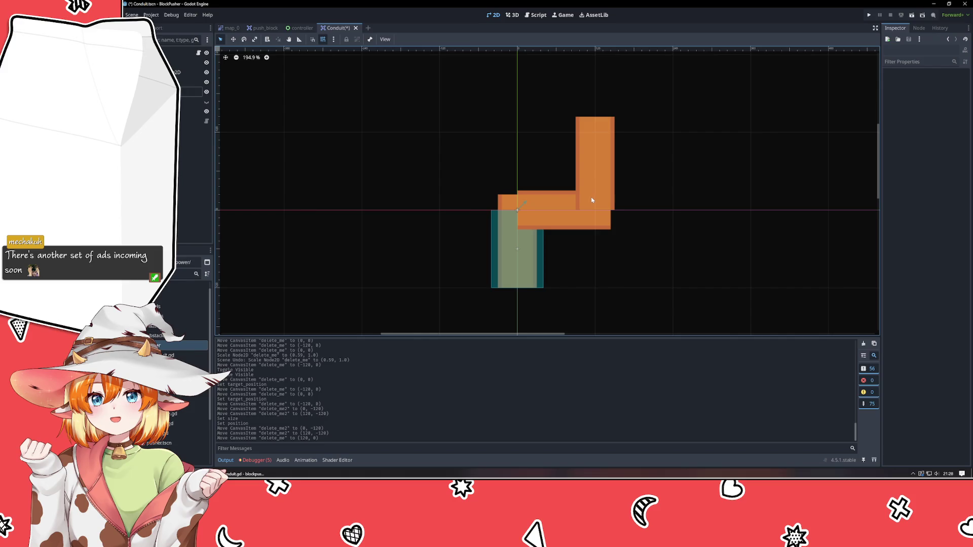
pyautogui.click(527, 205)
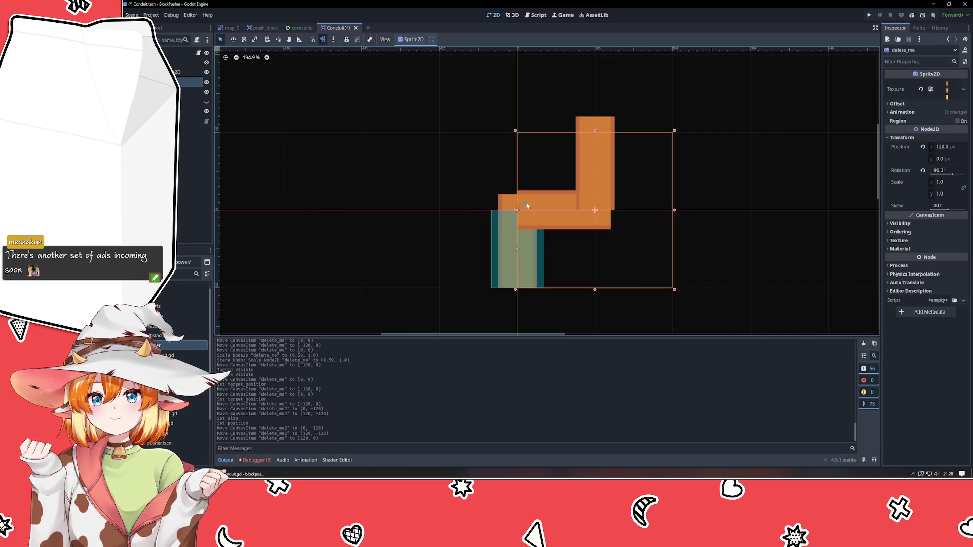
pyautogui.click(453, 200)
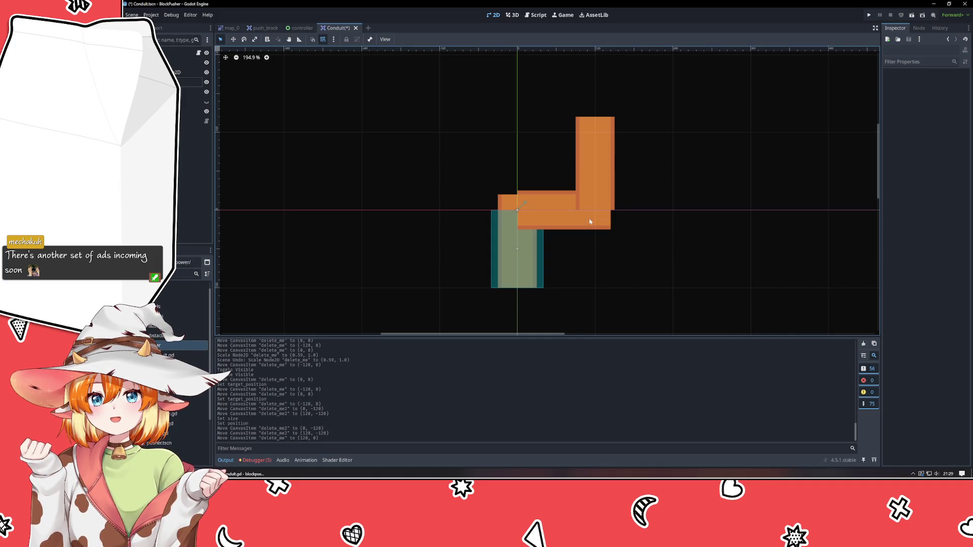
pyautogui.moveTo(602, 173)
pyautogui.mouseDown()
pyautogui.moveTo(679, 172)
pyautogui.moveTo(607, 226)
pyautogui.moveTo(654, 227)
pyautogui.moveTo(604, 233)
pyautogui.mouseUp()
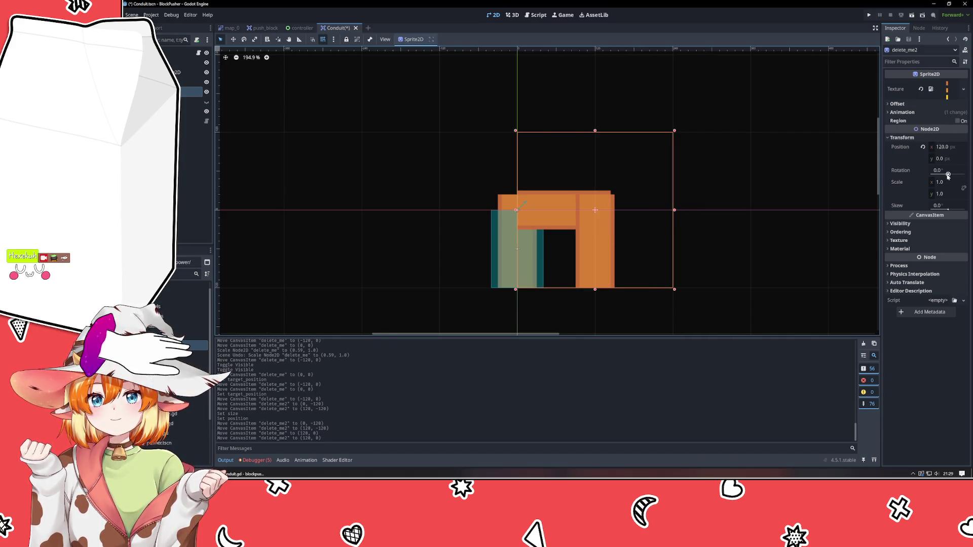
# Rotate the tall sprite copy 180° and bring it onto the horizontal piece's row
pyautogui.click(947, 175)
pyautogui.moveTo(947, 174); pyautogui.dragTo(947, 175)
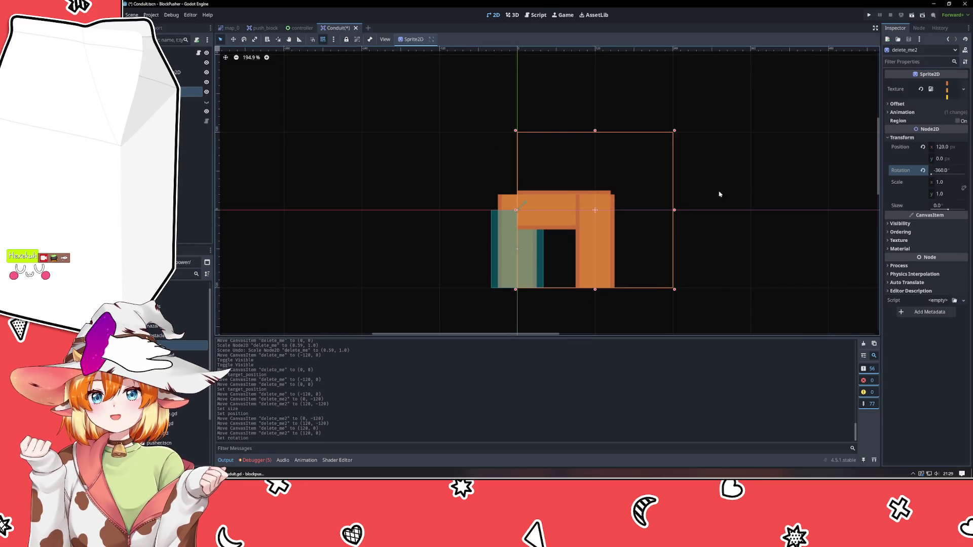
pyautogui.click(631, 240)
pyautogui.moveTo(613, 253)
pyautogui.mouseDown()
pyautogui.moveTo(610, 263)
pyautogui.moveTo(583, 201)
pyautogui.mouseUp()
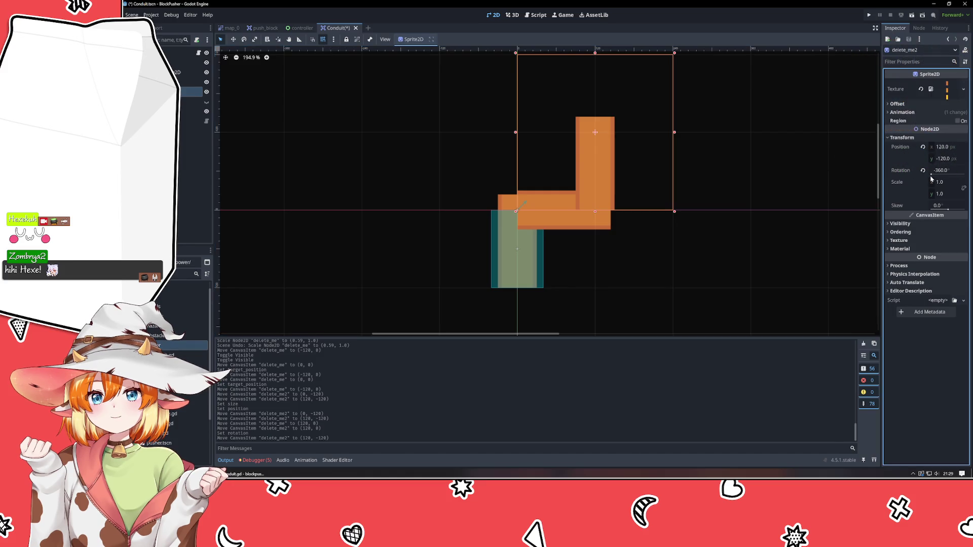
pyautogui.click(941, 170)
pyautogui.write('180')
pyautogui.press('Return')
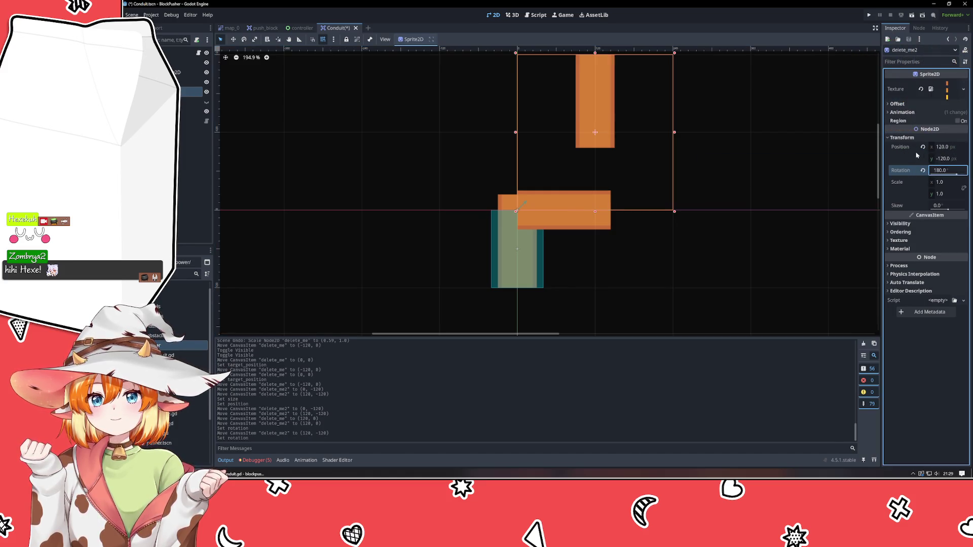
pyautogui.click(623, 159)
pyautogui.click(587, 134)
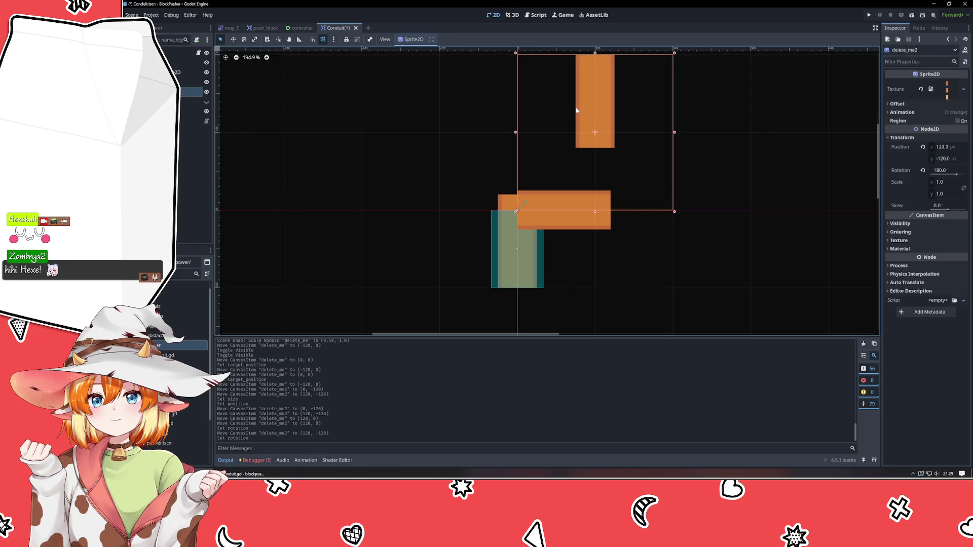
pyautogui.moveTo(587, 135); pyautogui.dragTo(582, 153)
pyautogui.click(724, 250)
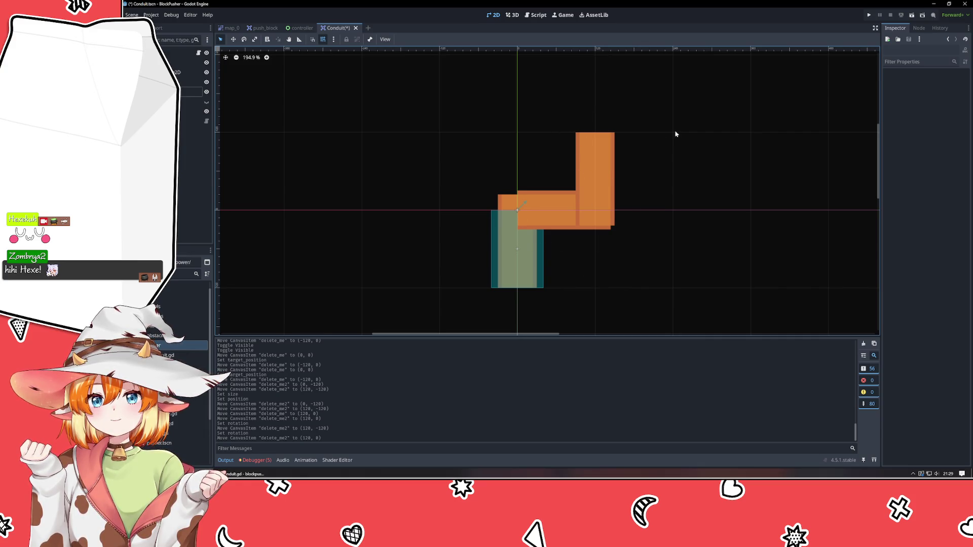
# Shift both sprite copies one grid cell right to (240, 0), then compare with the Affinity Designer mockup
pyautogui.rightClick(706, 170)
pyautogui.click(697, 239)
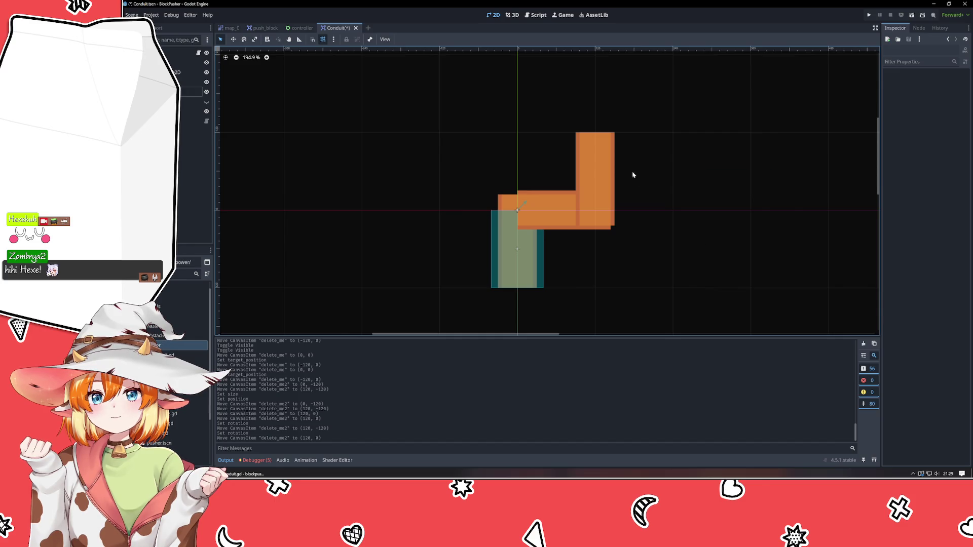
pyautogui.moveTo(632, 174); pyautogui.dragTo(686, 173)
pyautogui.click(598, 209)
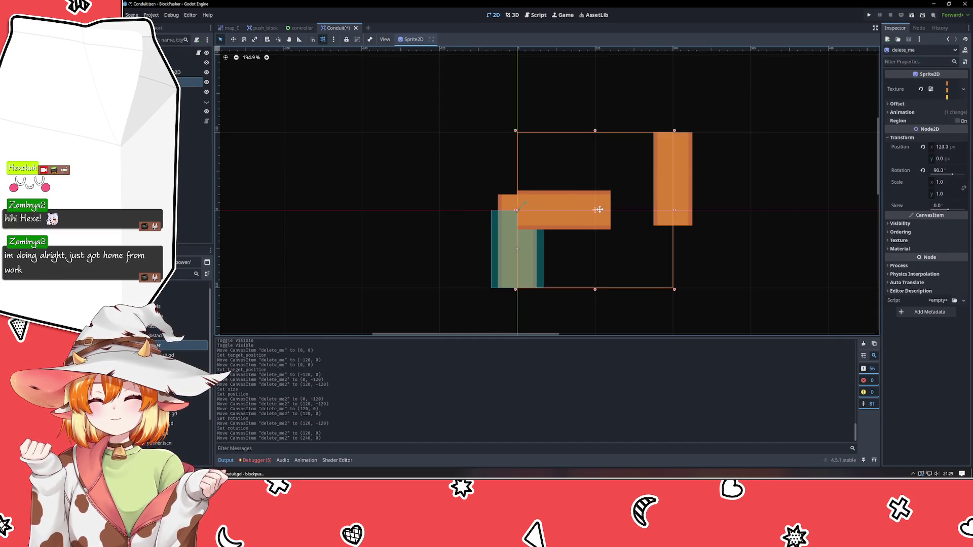
pyautogui.moveTo(598, 209)
pyautogui.mouseDown()
pyautogui.moveTo(632, 216)
pyautogui.moveTo(621, 231)
pyautogui.mouseUp()
pyautogui.click(447, 277)
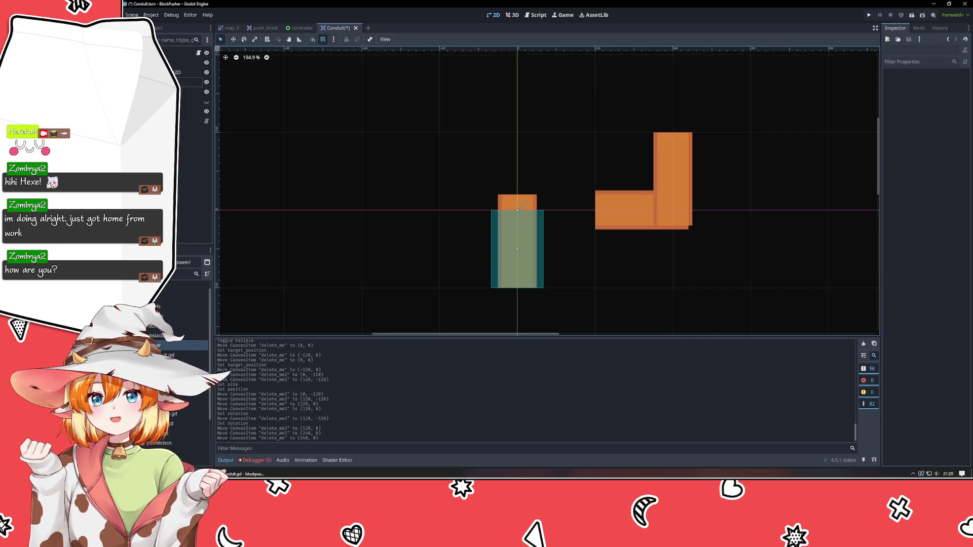
pyautogui.moveTo(482, 122); pyautogui.dragTo(511, 99)
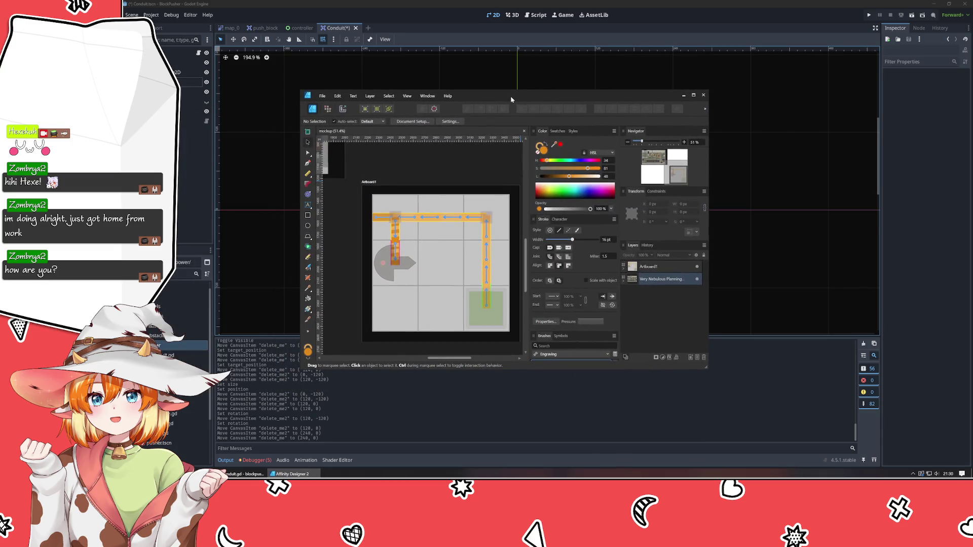
pyautogui.hotkey('alt', 'F4')
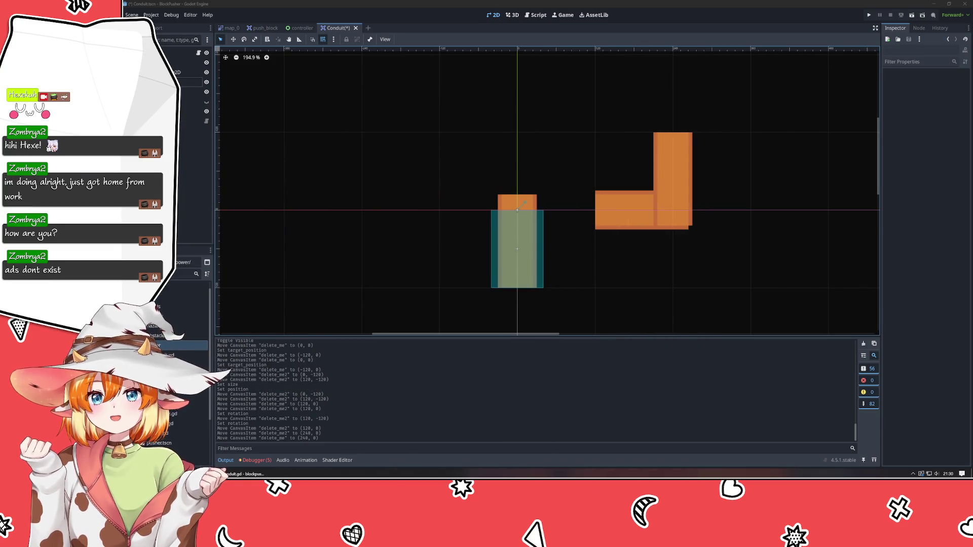
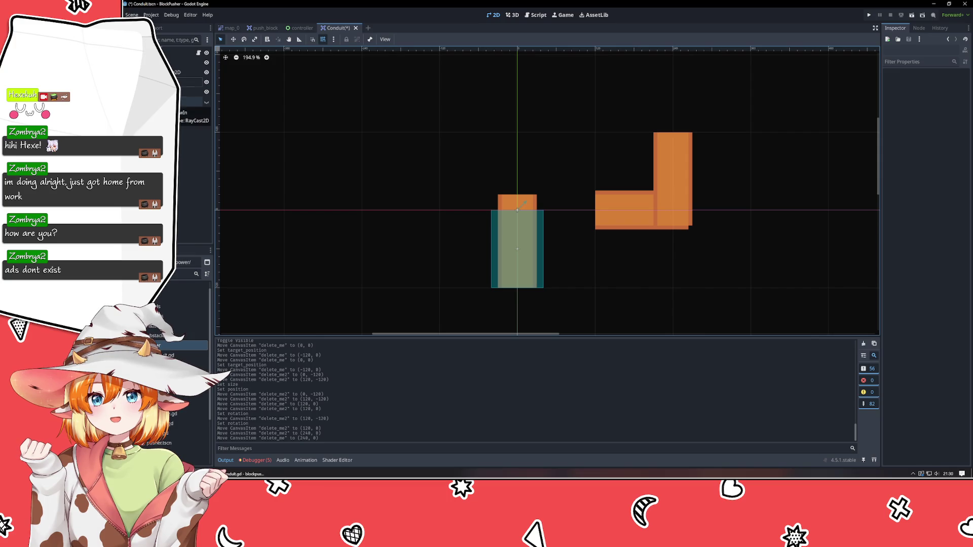
# Delete the FlowIn raycast node from the Conduit scene
pyautogui.click(192, 102)
pyautogui.press('Delete')
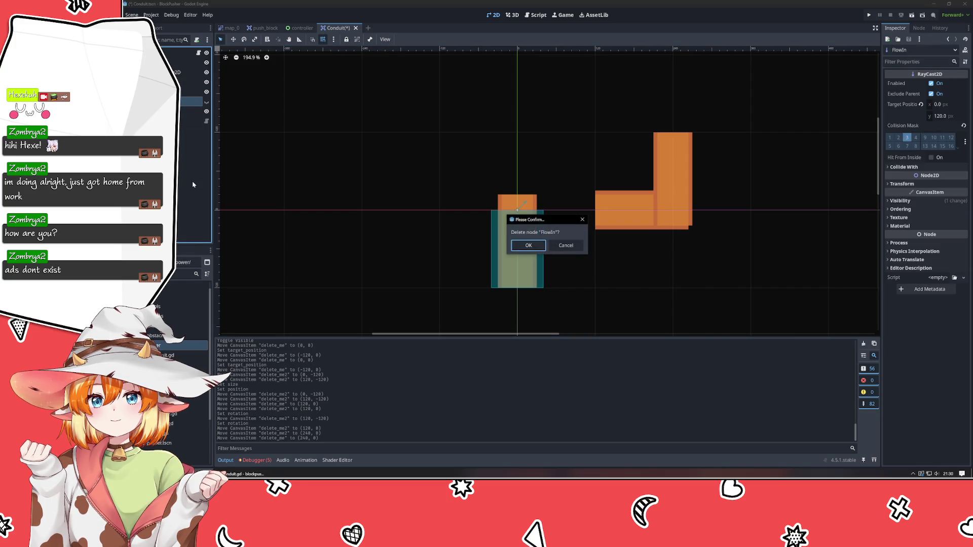
pyautogui.press('Return')
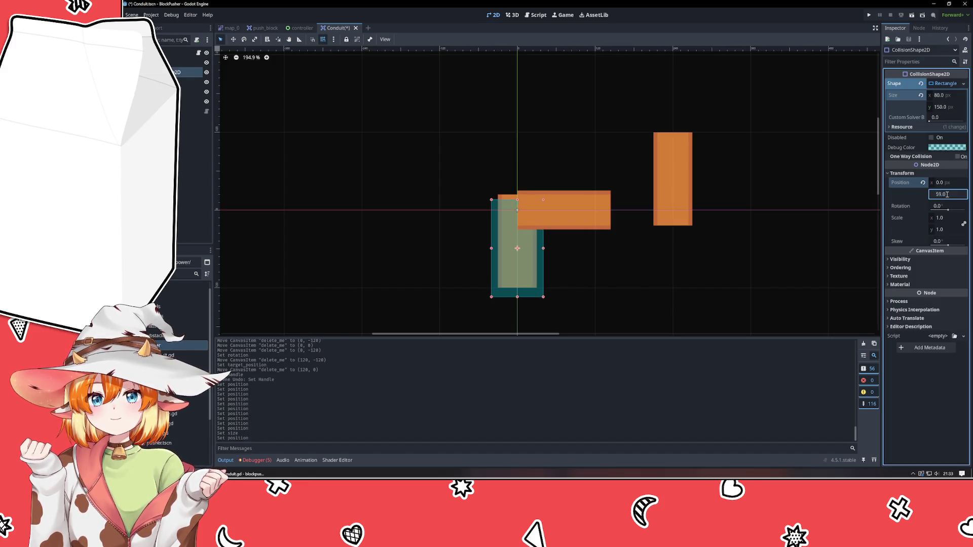
# Change the collision rectangle's height to 140, after first trying 120
pyautogui.press('Down')
pyautogui.press('Down')
pyautogui.press('Down')
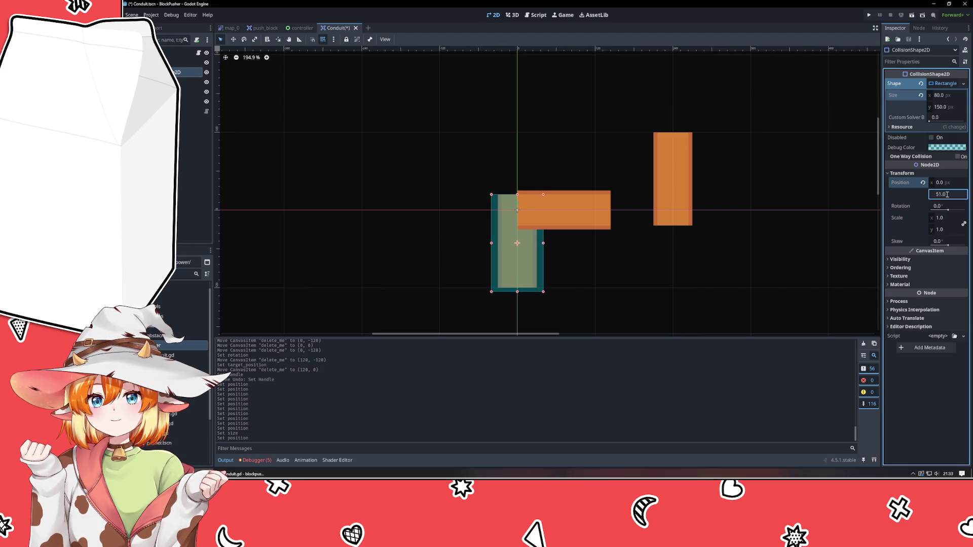
pyautogui.click(950, 106)
pyautogui.write('120')
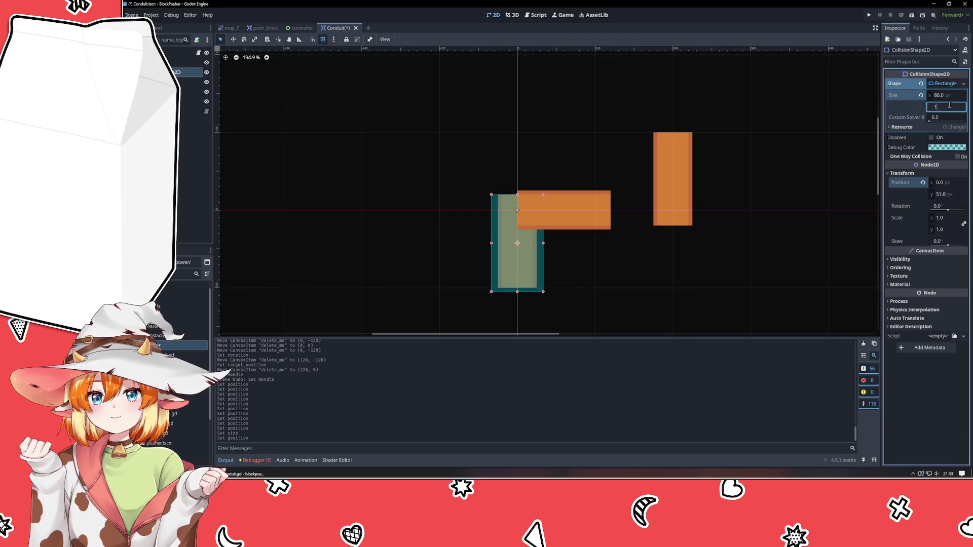
pyautogui.press('Return')
pyautogui.click(950, 106)
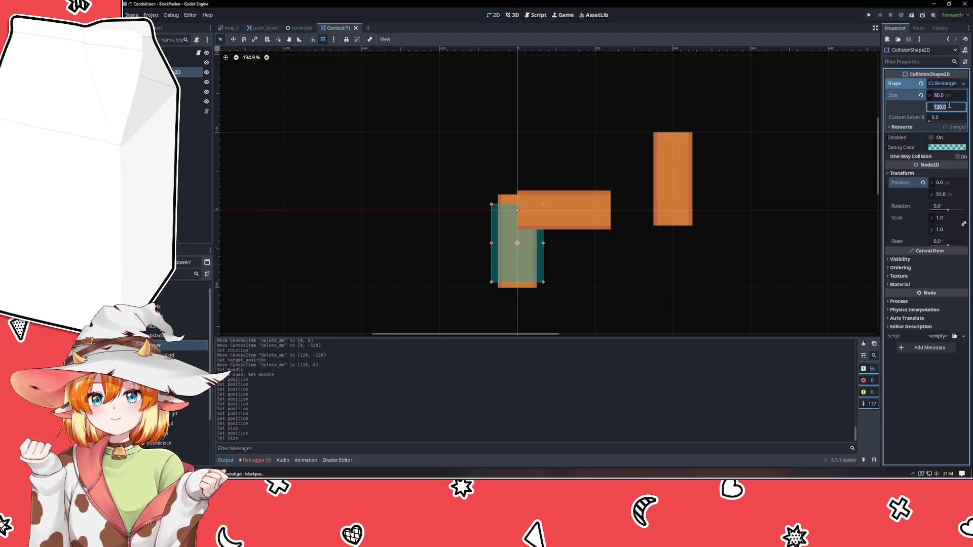
pyautogui.write('140')
pyautogui.press('Return')
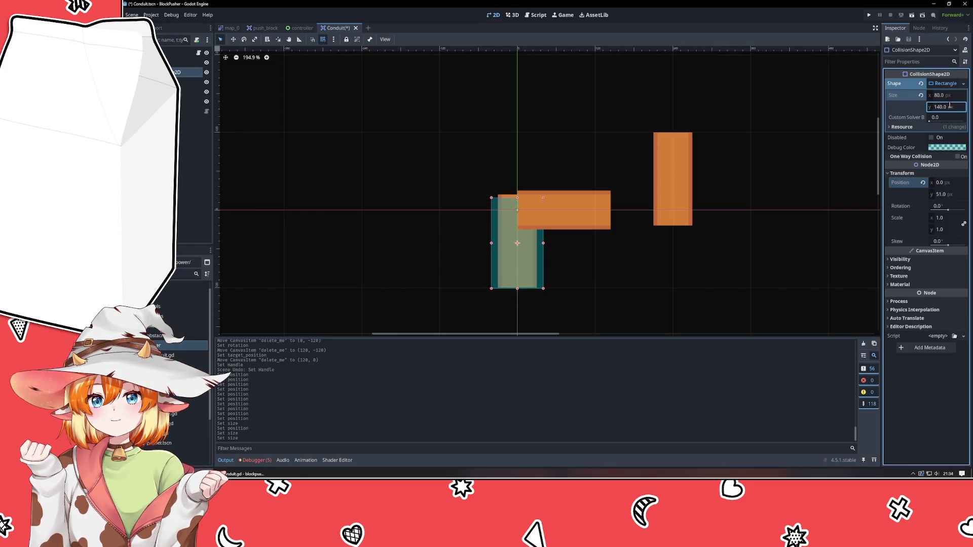
# Set the rectangle's y position to 46 and nudge its height up slightly
pyautogui.click(953, 195)
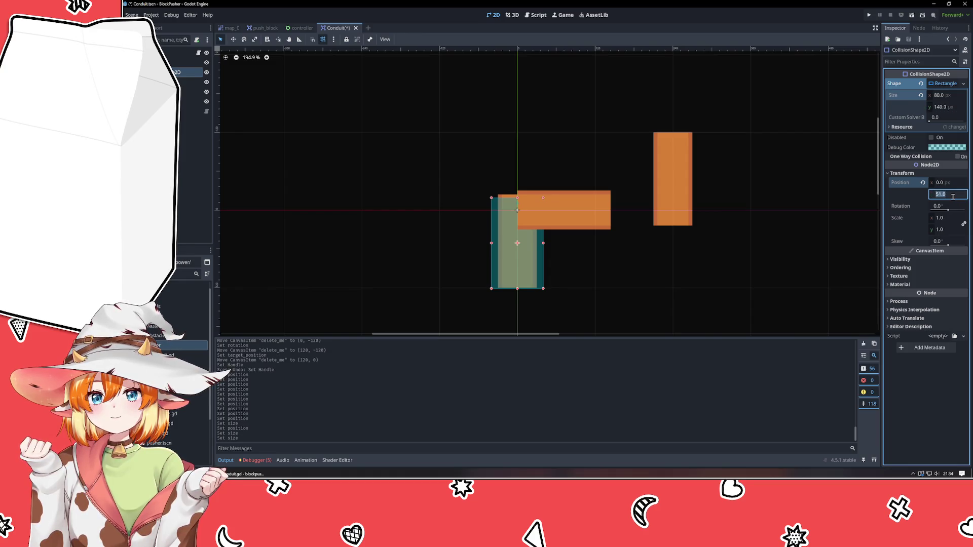
pyautogui.write('48')
pyautogui.press('Return')
pyautogui.press('Down')
pyautogui.press('Down')
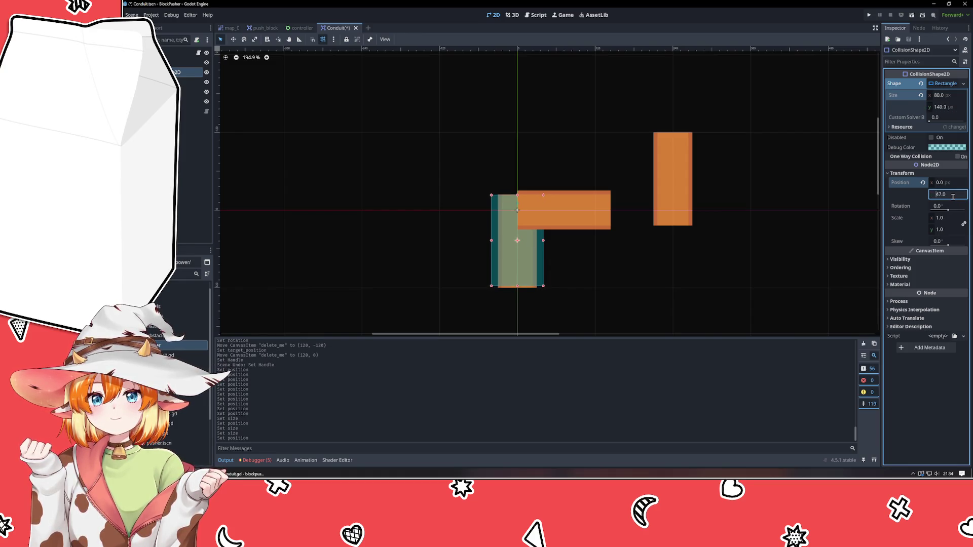
pyautogui.click(947, 108)
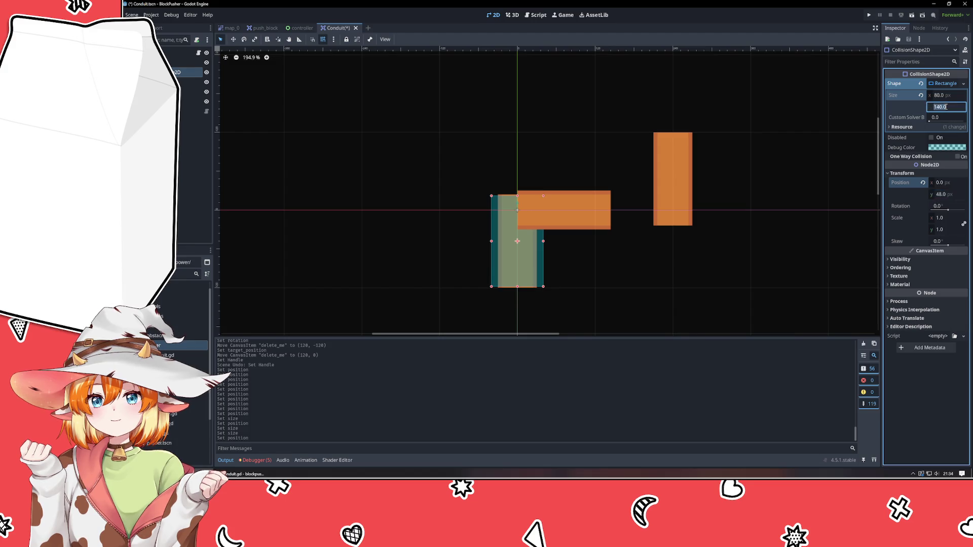
pyautogui.press('Up')
pyautogui.press('Up')
pyautogui.press('Up')
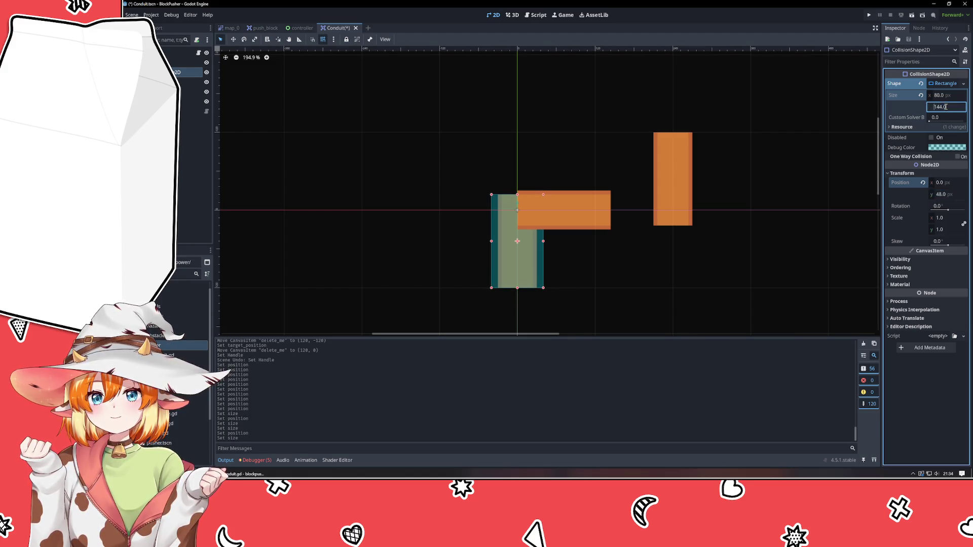
# Check the fit, then move the collision rectangle down to y position 72
pyautogui.click(740, 259)
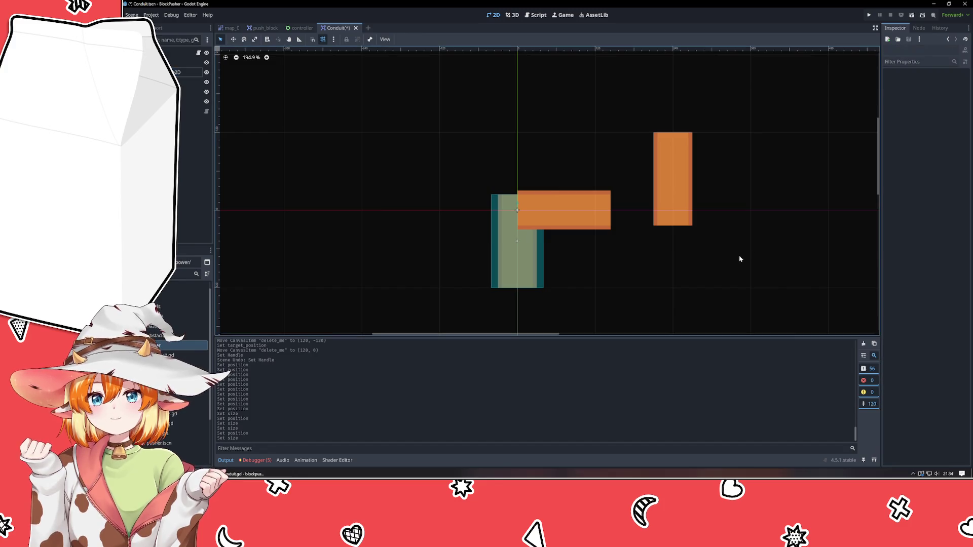
pyautogui.click(525, 274)
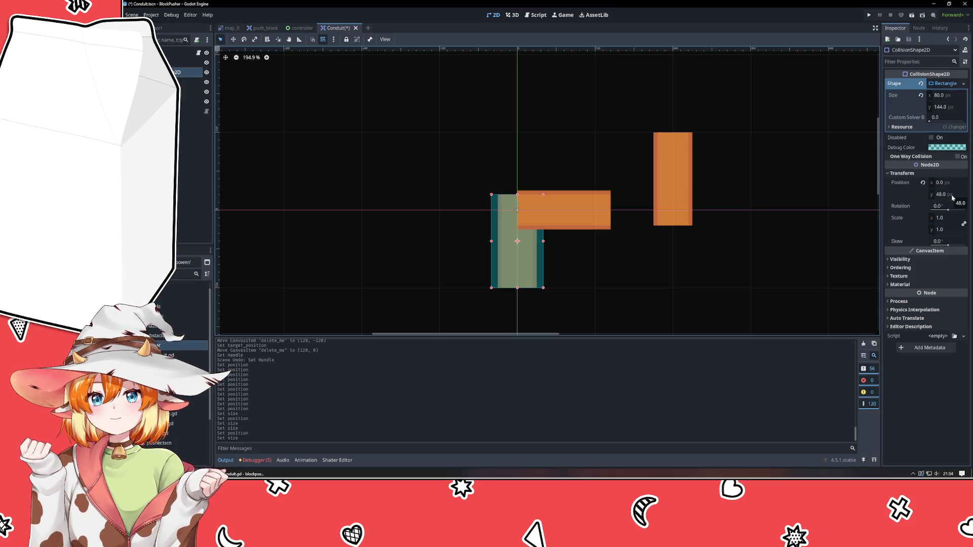
pyautogui.click(952, 196)
pyautogui.write('60')
pyautogui.press('Return')
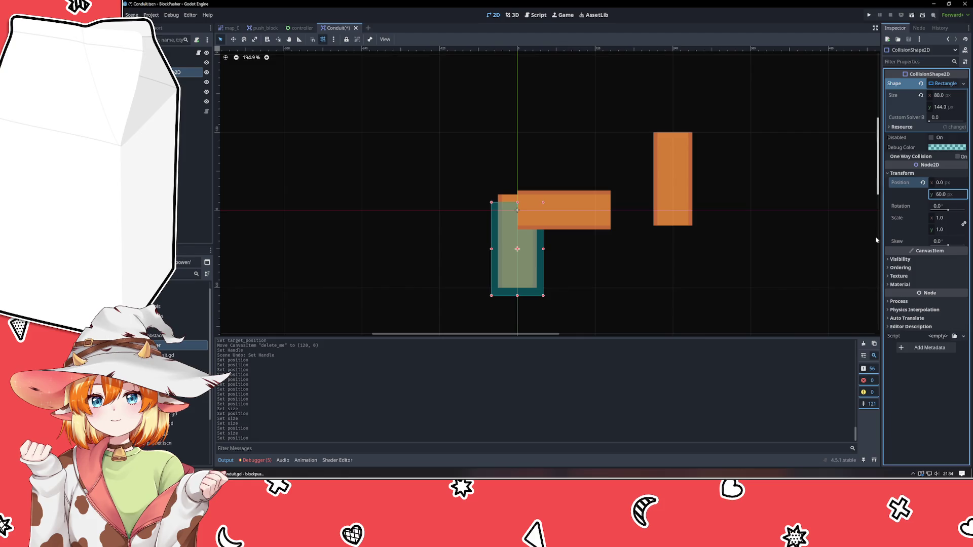
pyautogui.click(955, 198)
pyautogui.press('Up')
pyautogui.press('Up')
pyautogui.press('Up')
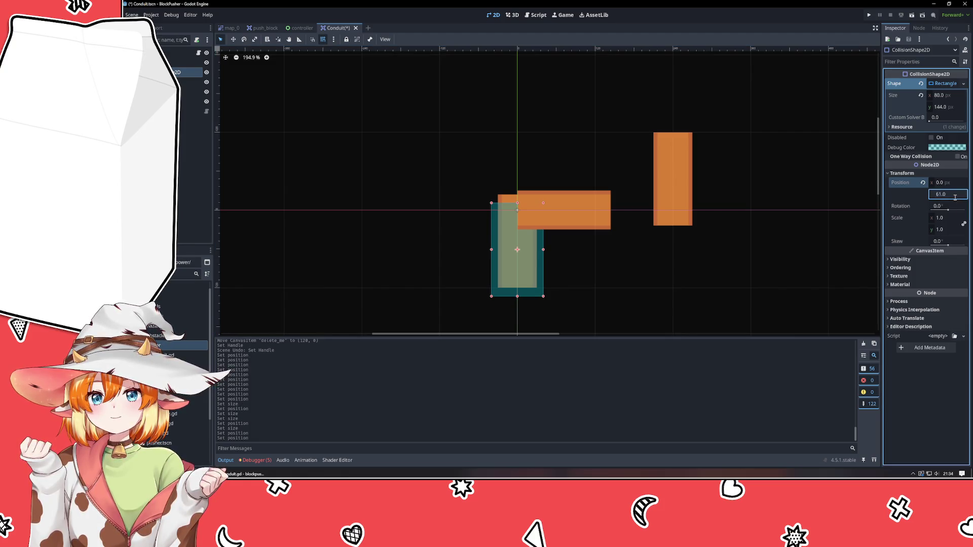
pyautogui.click(647, 277)
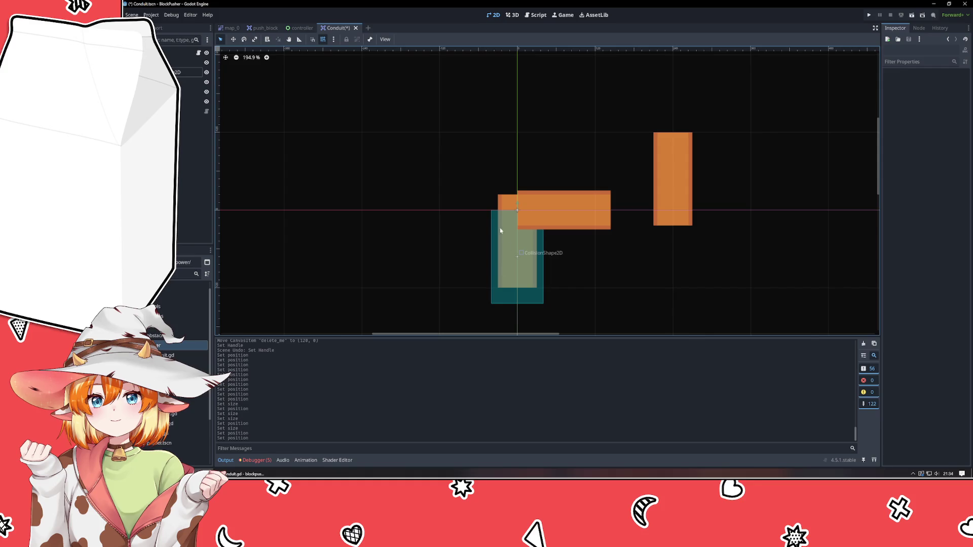
# Duplicate the teal collision shape and give the copy a magenta debug colour
pyautogui.click(527, 294)
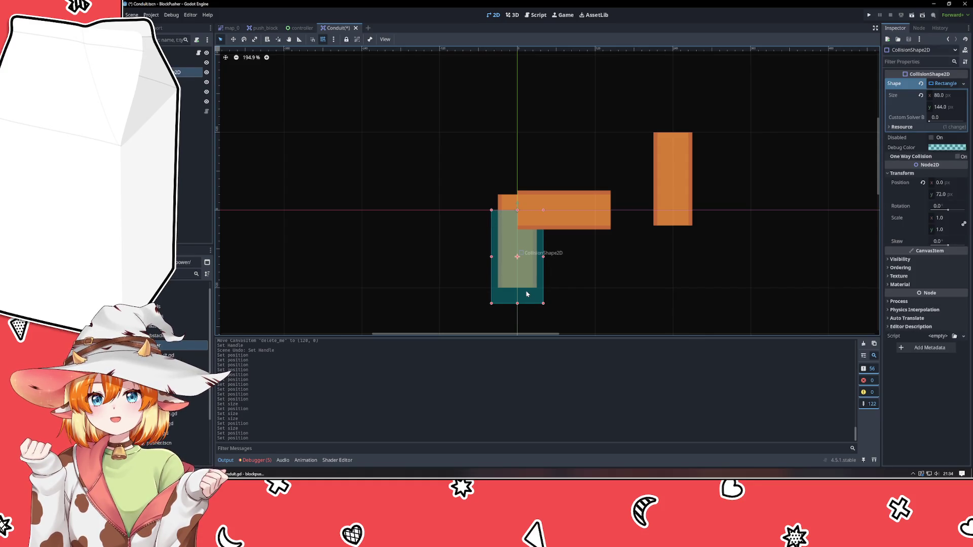
pyautogui.hotkey('ctrl', 'd')
pyautogui.moveTo(526, 293)
pyautogui.mouseDown()
pyautogui.moveTo(397, 235)
pyautogui.moveTo(374, 247)
pyautogui.mouseUp()
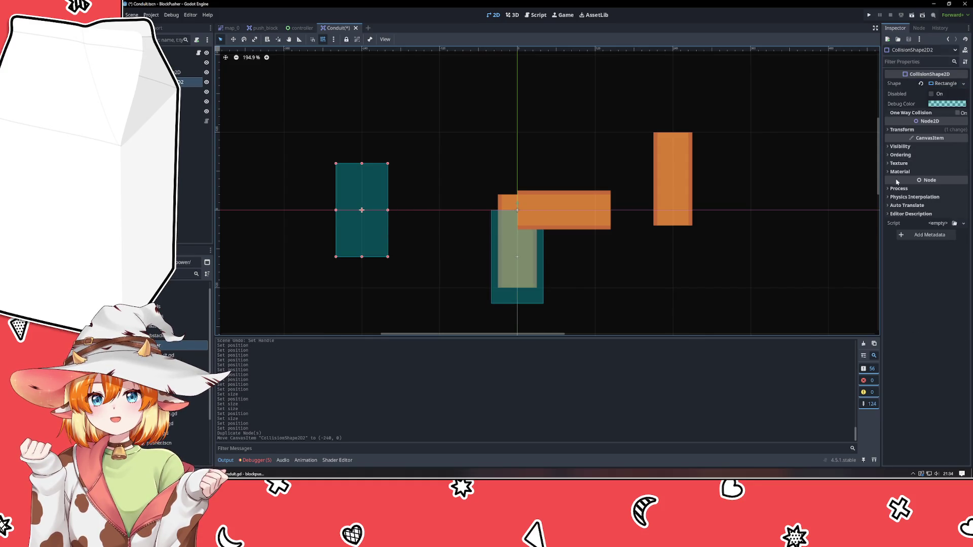
pyautogui.click(935, 105)
pyautogui.click(907, 147)
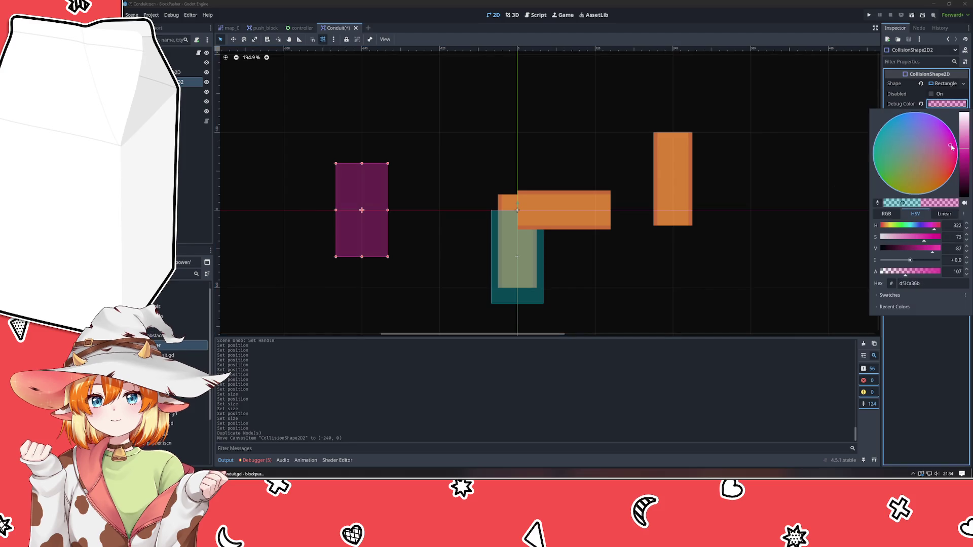
pyautogui.click(793, 229)
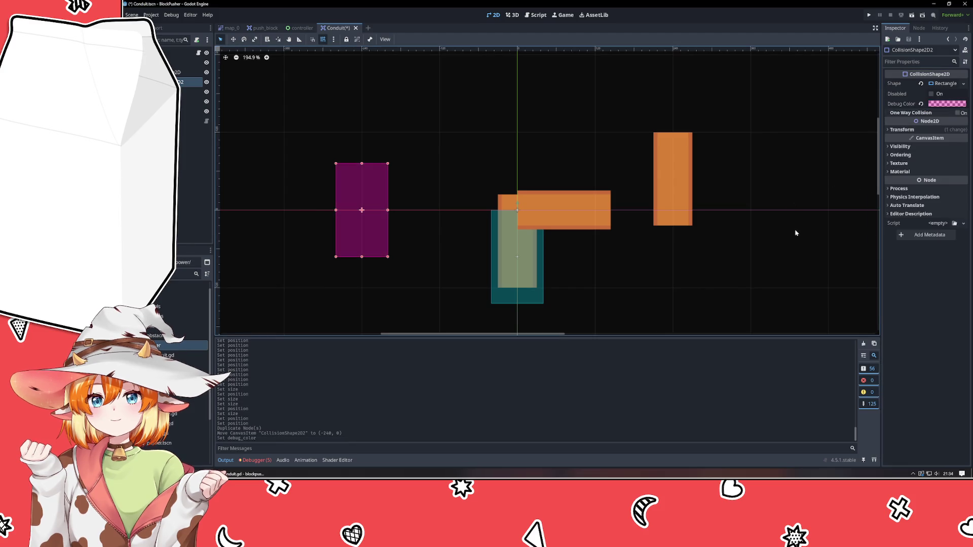
# Rotate the magenta copy 90° and place it at x 42 with snapping
pyautogui.click(902, 130)
pyautogui.click(948, 162)
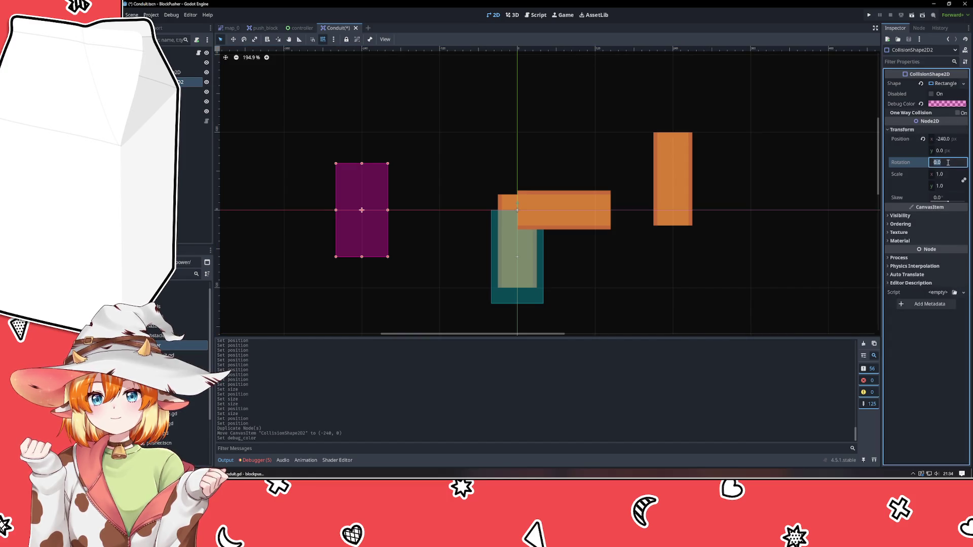
pyautogui.write('90')
pyautogui.press('Return')
pyautogui.moveTo(400, 218)
pyautogui.mouseDown()
pyautogui.moveTo(598, 219)
pyautogui.moveTo(570, 219)
pyautogui.mouseUp()
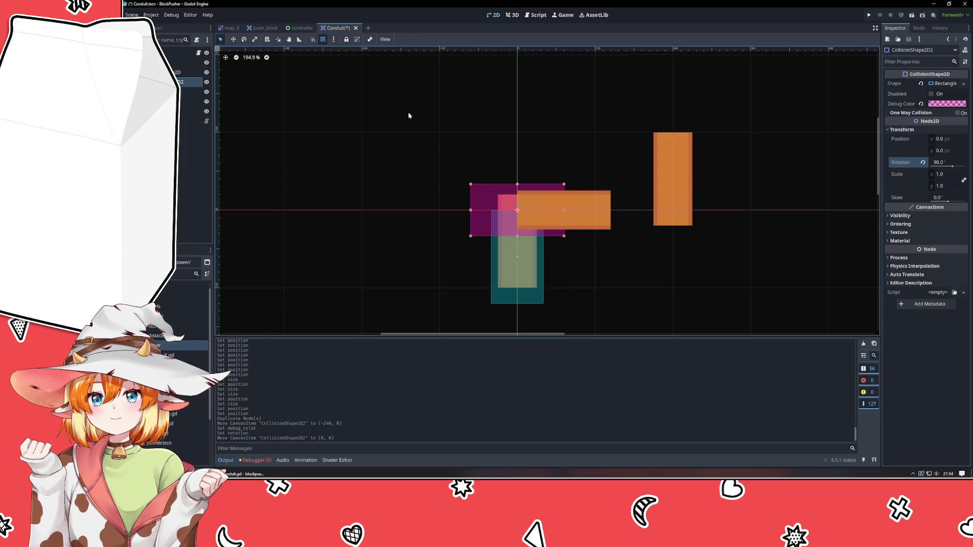
pyautogui.click(323, 39)
pyautogui.moveTo(475, 189)
pyautogui.mouseDown()
pyautogui.moveTo(508, 197)
pyautogui.moveTo(522, 190)
pyautogui.moveTo(494, 191)
pyautogui.moveTo(502, 189)
pyautogui.mouseUp()
pyautogui.click(579, 264)
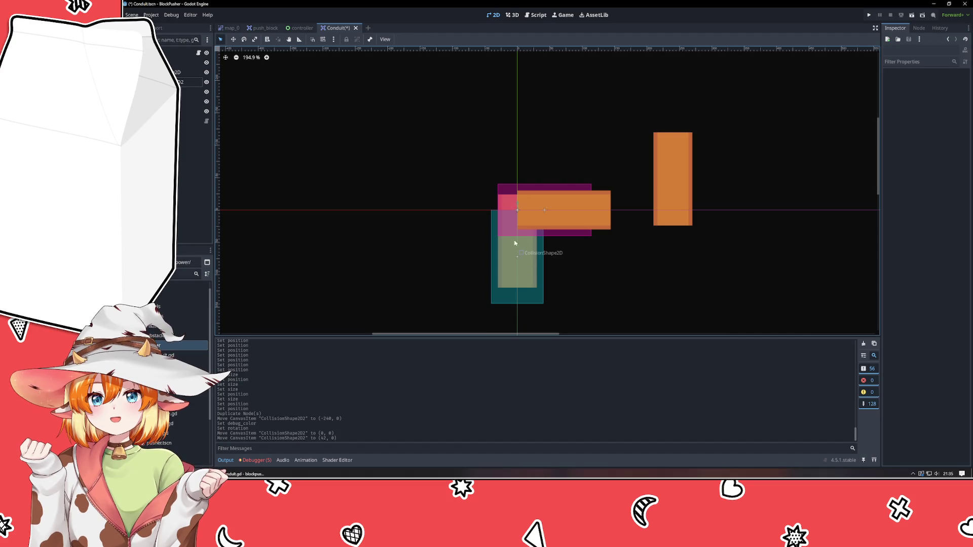
# Set the right orange sprite's rotation to 0 and snap it to (120, -120)
pyautogui.moveTo(668, 178)
pyautogui.mouseDown()
pyautogui.moveTo(597, 175)
pyautogui.moveTo(664, 173)
pyautogui.mouseUp()
pyautogui.hotkey('ctrl', 'z')
pyautogui.hotkey('shift', 'g')
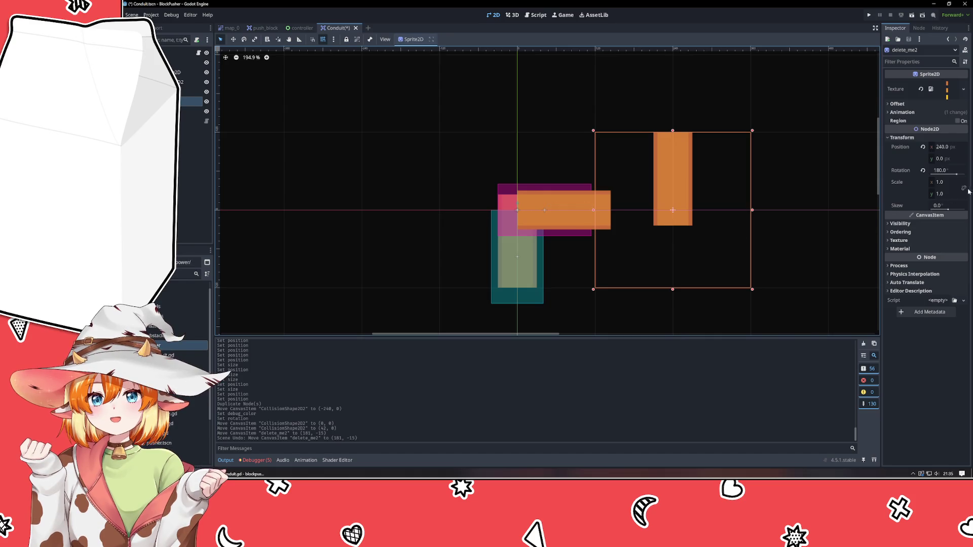
pyautogui.click(946, 170)
pyautogui.write('0')
pyautogui.press('Return')
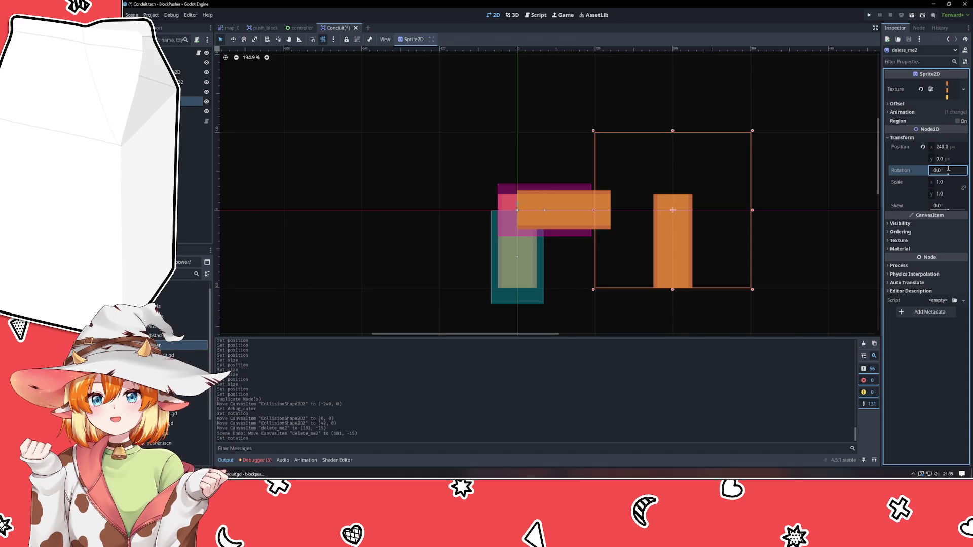
pyautogui.moveTo(663, 257); pyautogui.dragTo(583, 178)
pyautogui.click(638, 280)
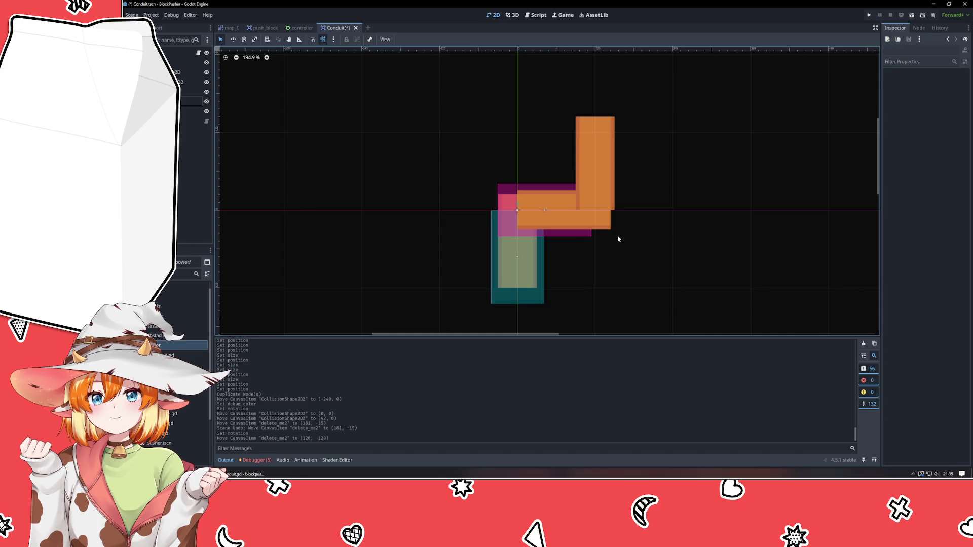
# Delete the magenta CollisionShape2D2 node
pyautogui.click(507, 187)
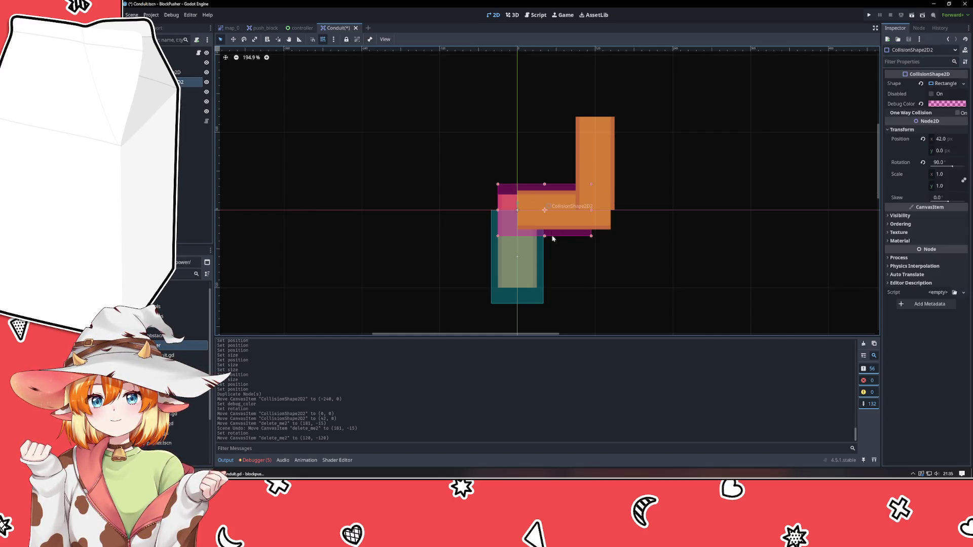
pyautogui.click(532, 273)
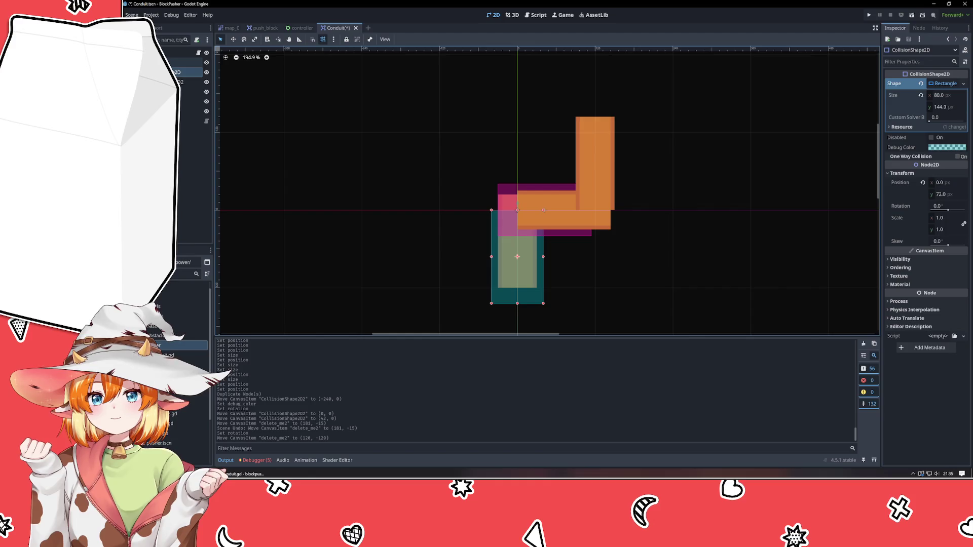
pyautogui.click(190, 82)
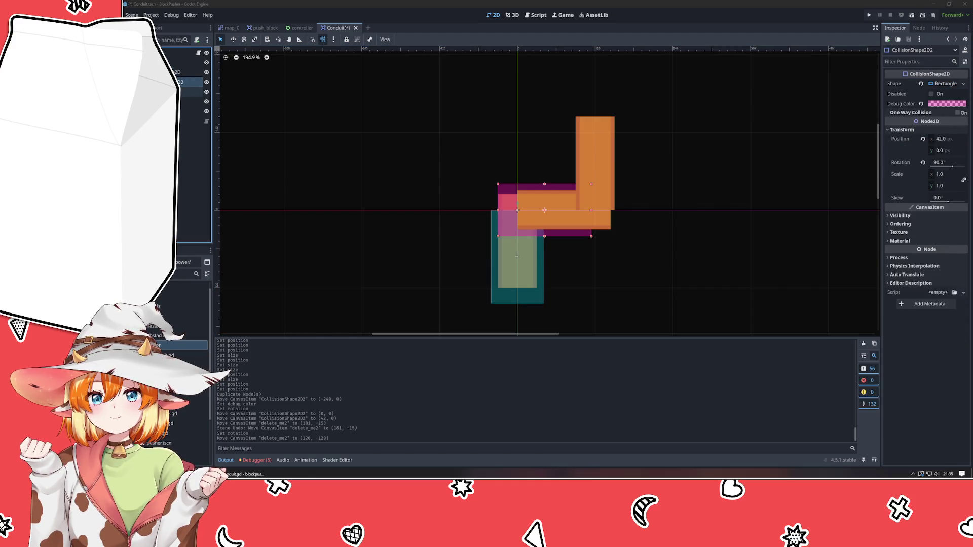
pyautogui.press('Delete')
pyautogui.press('Return')
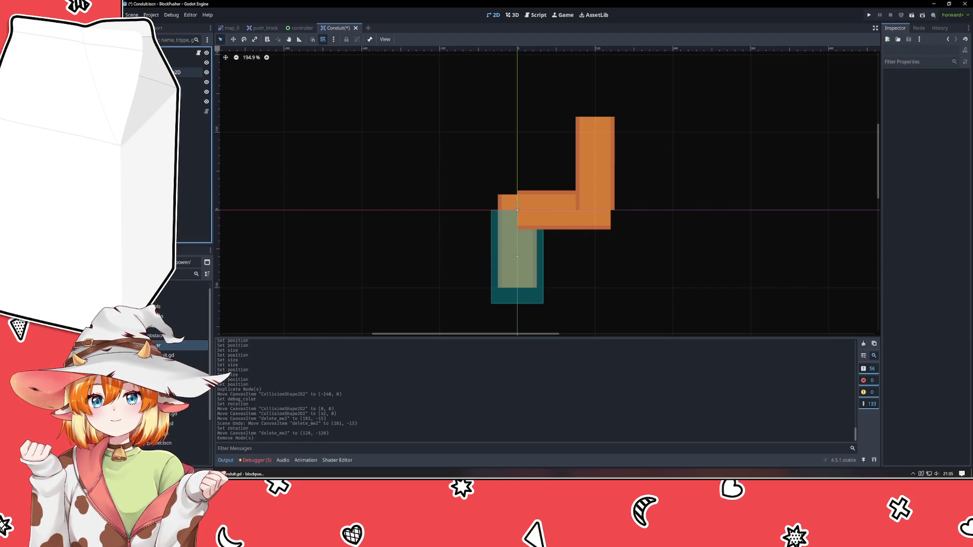
# Delete the vertical orange delete_me2 sprite
pyautogui.click(190, 91)
pyautogui.press('Delete')
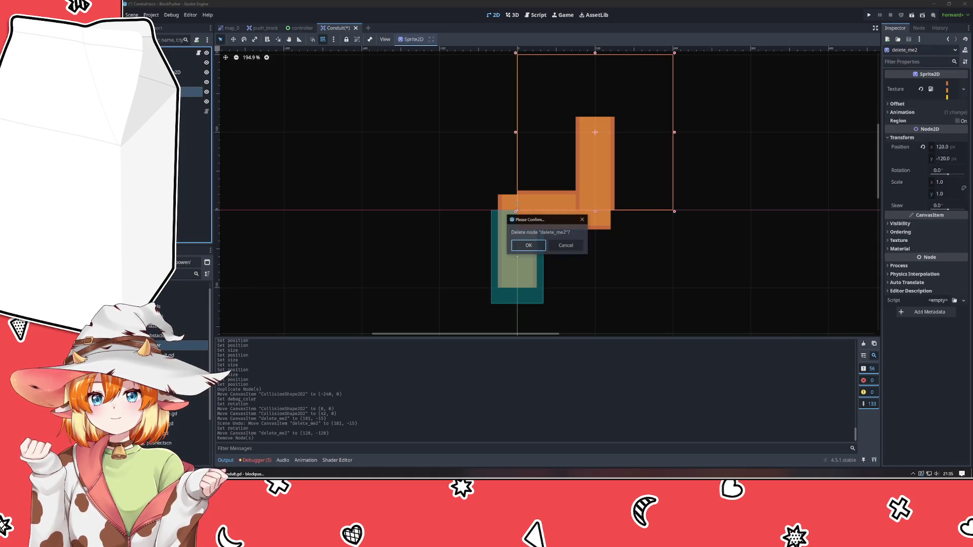
pyautogui.press('Return')
pyautogui.click(190, 63)
# Duplicate the collision shape and sprite pair and move the copies to (120, -120)
pyautogui.keyDown('shift'); pyautogui.click(191, 72); pyautogui.keyUp('shift')
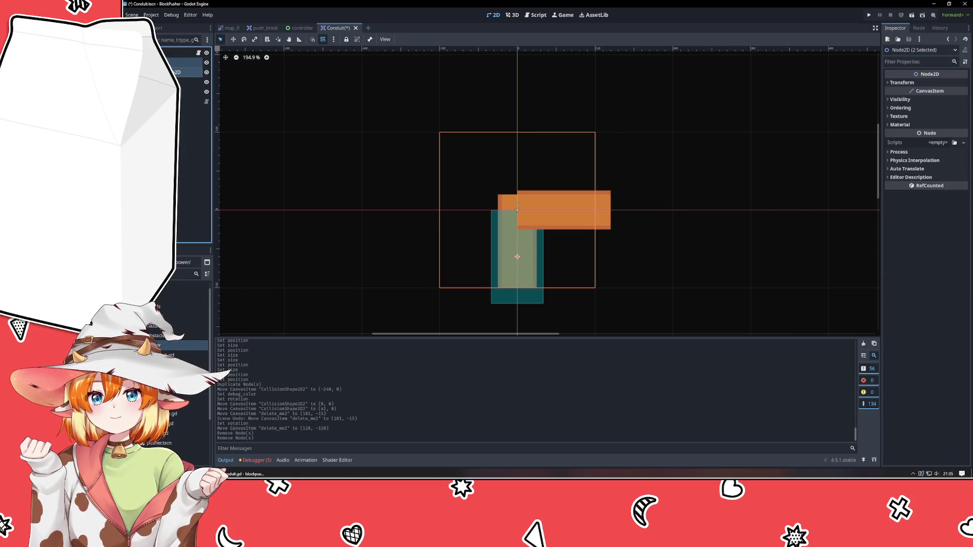
pyautogui.hotkey('ctrl', 'd')
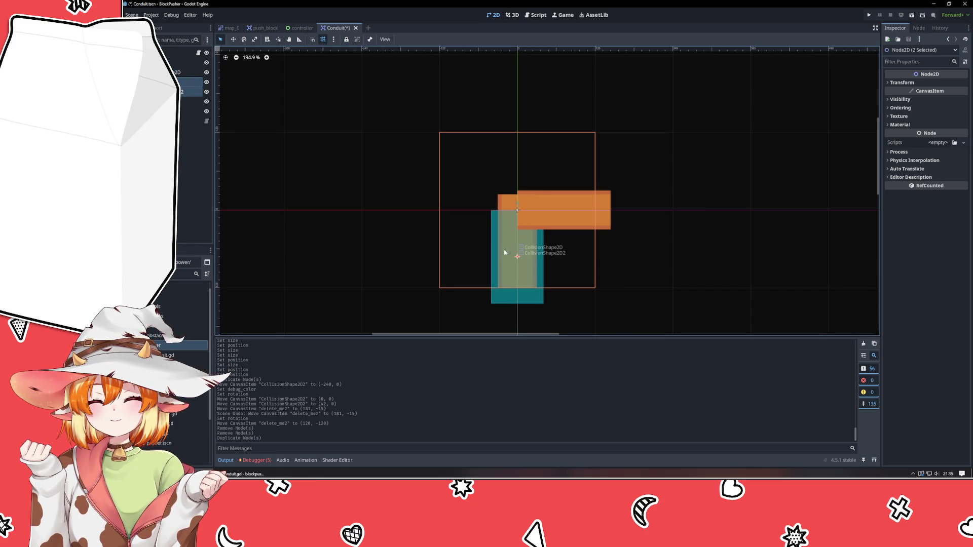
pyautogui.click(613, 259)
pyautogui.click(190, 82)
pyautogui.keyDown('shift'); pyautogui.click(190, 92); pyautogui.keyUp('shift')
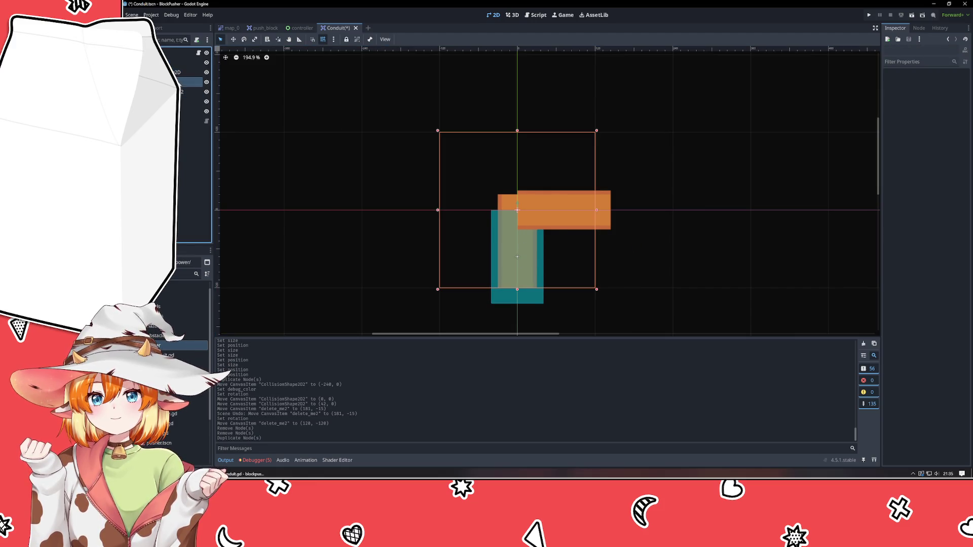
pyautogui.moveTo(516, 254); pyautogui.dragTo(565, 198)
# Give the duplicated collision shape a pink debug colour
pyautogui.click(183, 92)
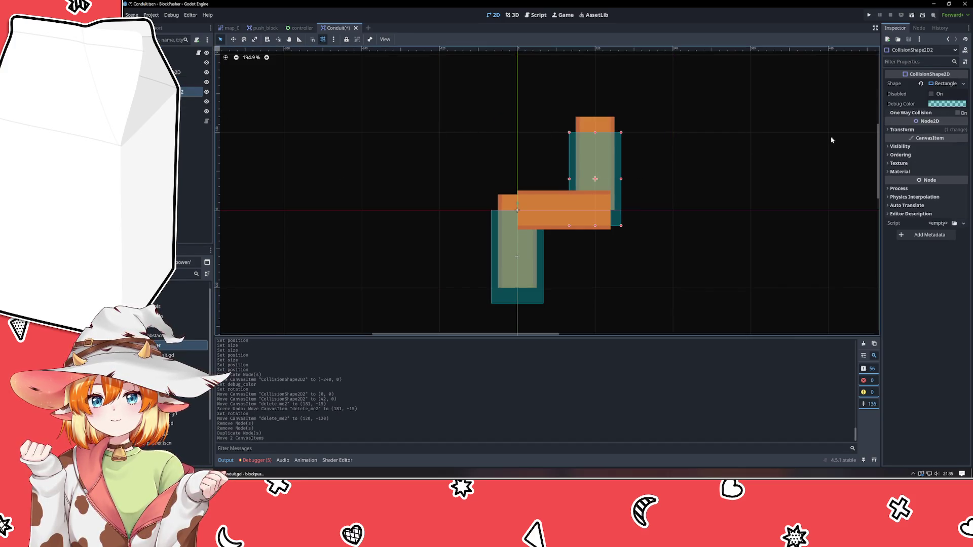
pyautogui.hotkey('ctrl', 'v')
pyautogui.press('Return')
pyautogui.click(723, 180)
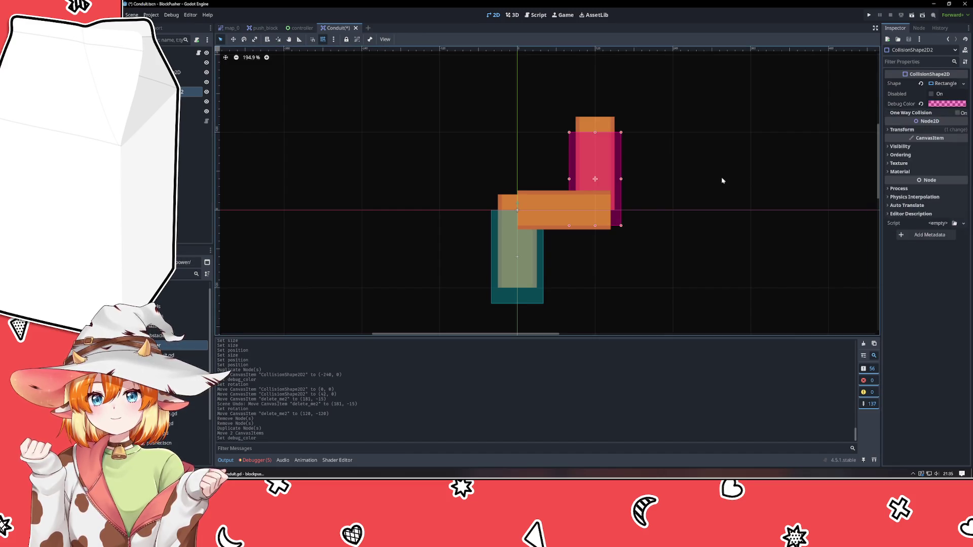
pyautogui.click(709, 223)
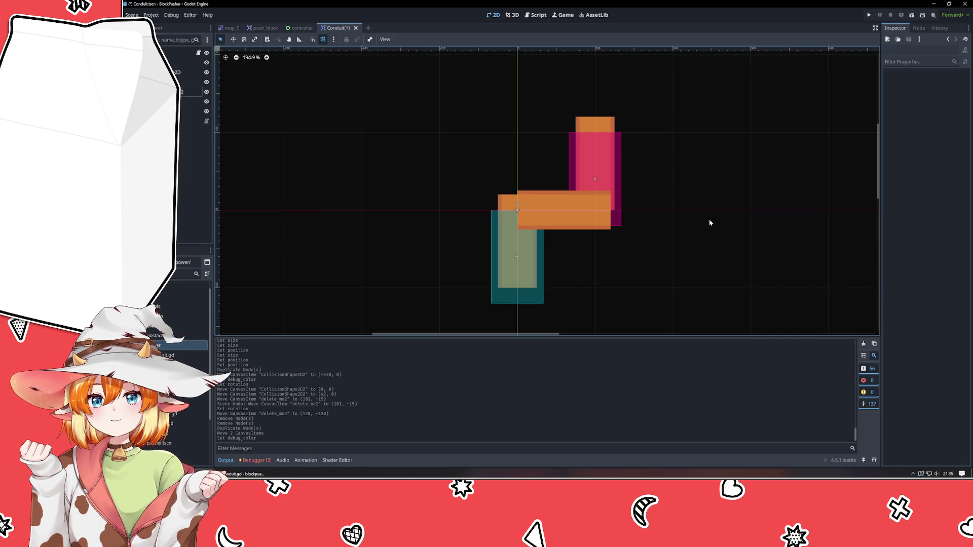
# Delete the horizontal orange delete_me sprite
pyautogui.click(558, 217)
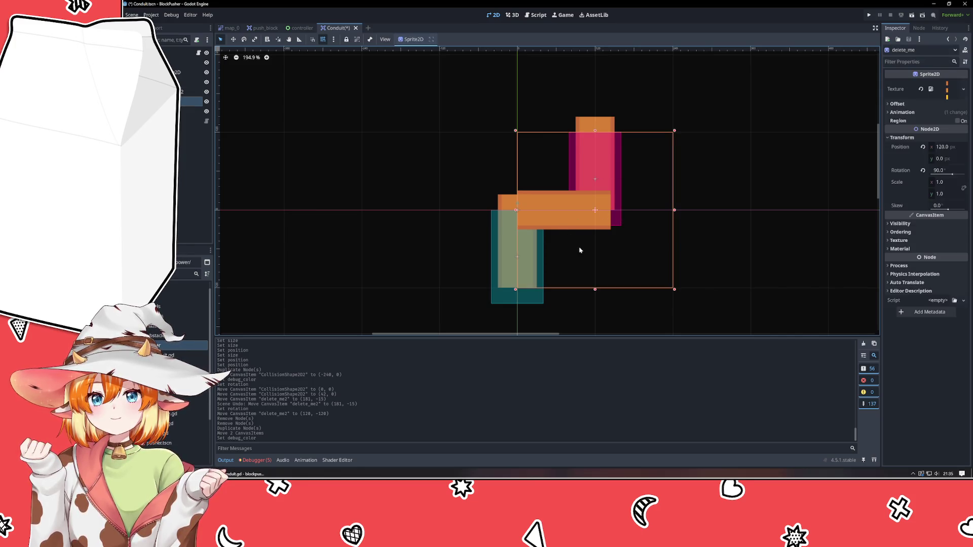
pyautogui.press('Delete')
pyautogui.press('Return')
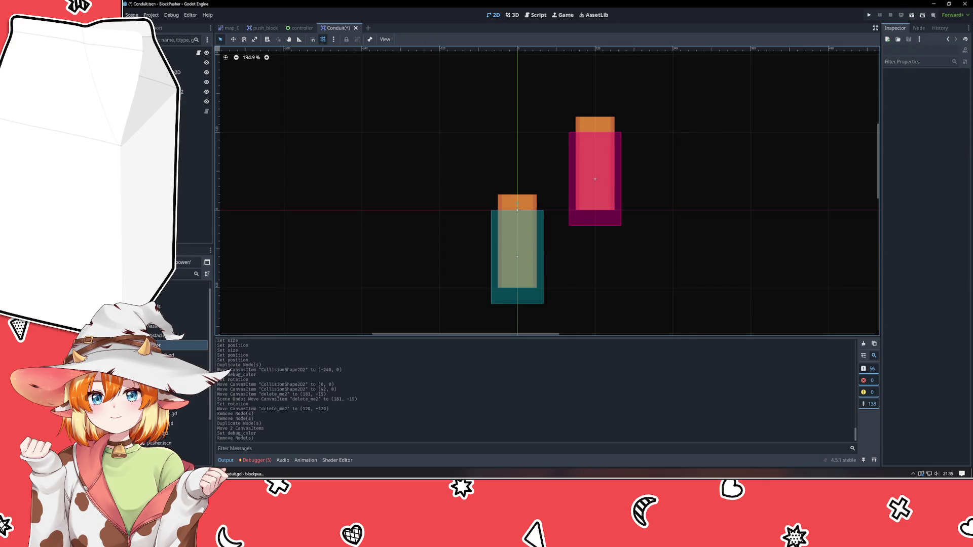
# Duplicate the pink shape and its sprite, trying out a 90° rotation and move
pyautogui.click(190, 81)
pyautogui.keyDown('shift'); pyautogui.click(190, 92); pyautogui.keyUp('shift')
pyautogui.moveTo(190, 92); pyautogui.dragTo(180, 96)
pyautogui.hotkey('ctrl', 'd')
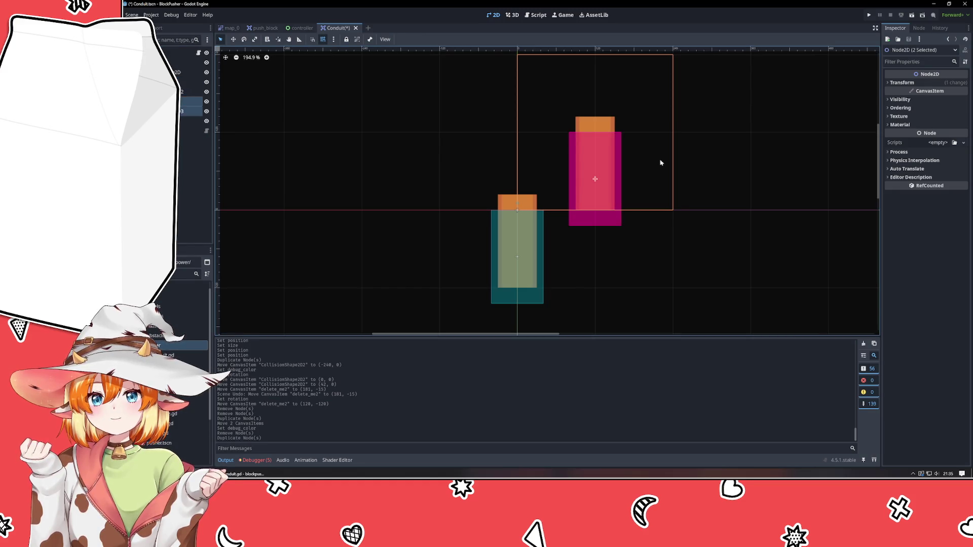
pyautogui.click(907, 82)
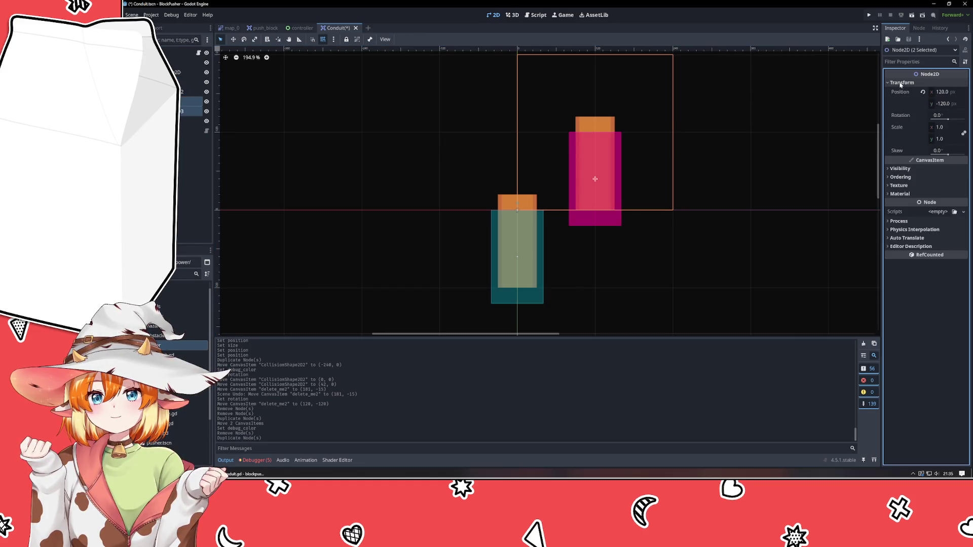
pyautogui.click(950, 115)
pyautogui.write('90')
pyautogui.press('Return')
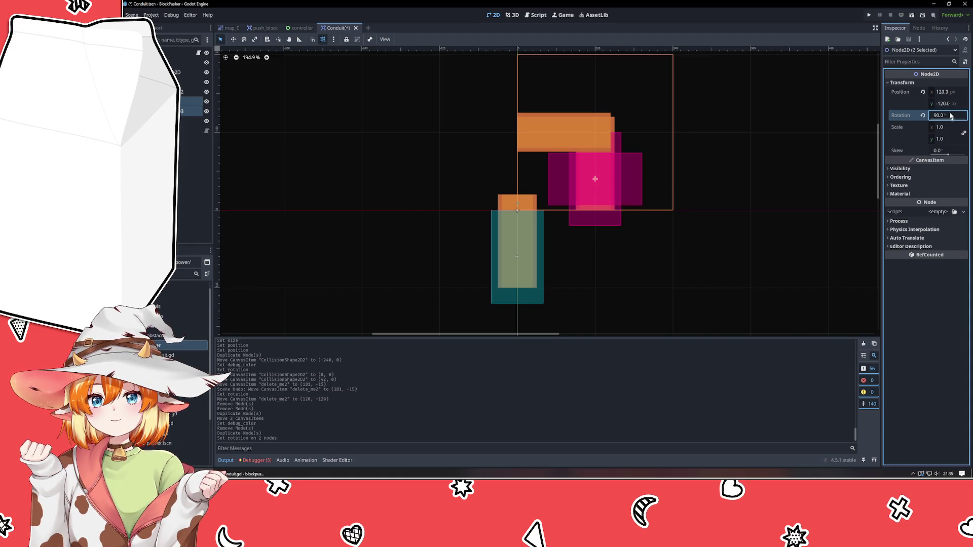
pyautogui.hotkey('ctrl', 'z')
pyautogui.moveTo(637, 102); pyautogui.dragTo(676, 191)
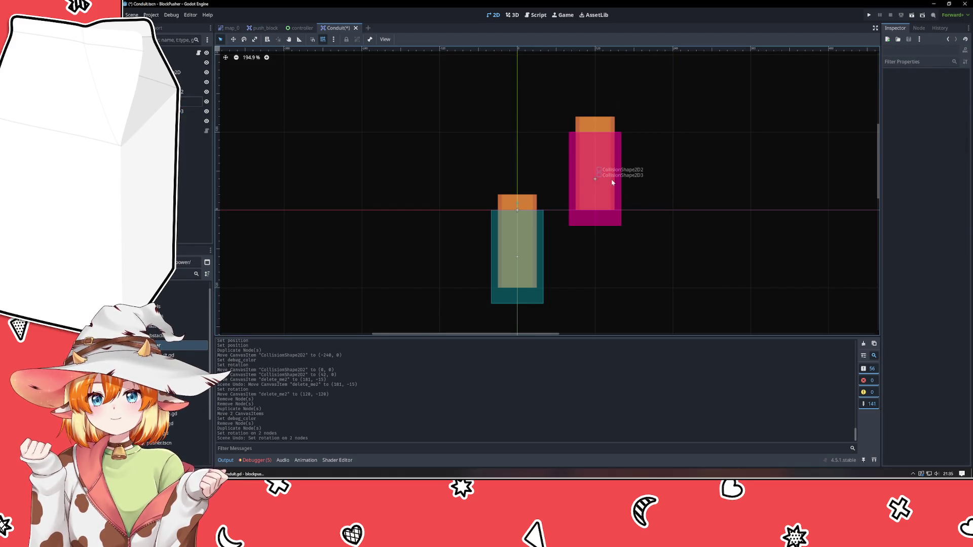
pyautogui.moveTo(610, 180)
pyautogui.mouseDown()
pyautogui.moveTo(621, 241)
pyautogui.moveTo(750, 121)
pyautogui.mouseUp()
pyautogui.hotkey('ctrl', 'z')
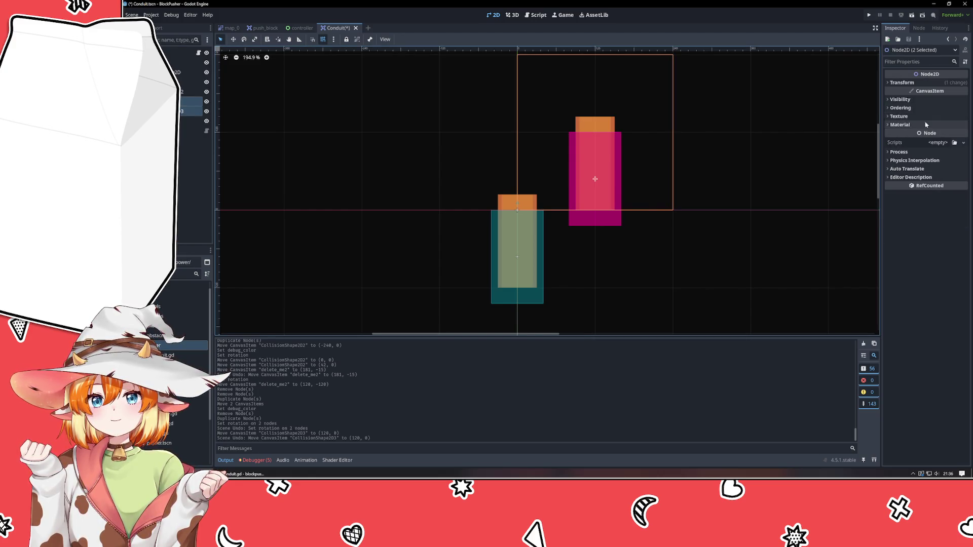
# Rotate both duplicates 90° and move them 120 px down
pyautogui.click(909, 84)
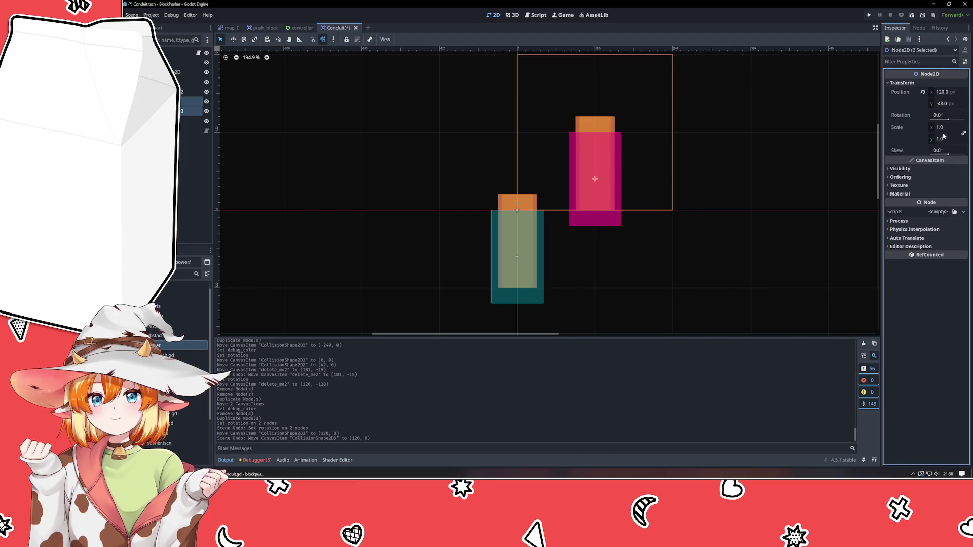
pyautogui.click(944, 118)
pyautogui.write('90')
pyautogui.press('Return')
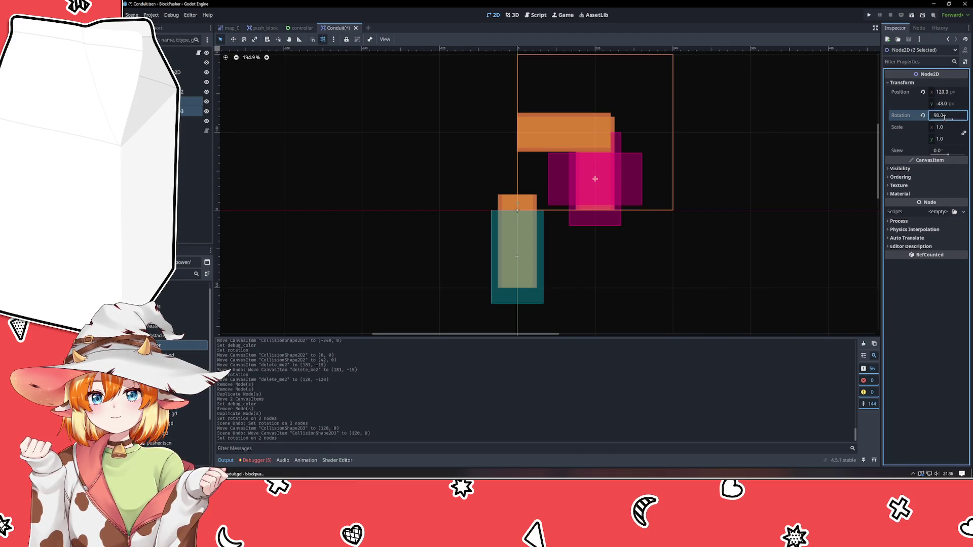
pyautogui.moveTo(595, 179); pyautogui.dragTo(569, 227)
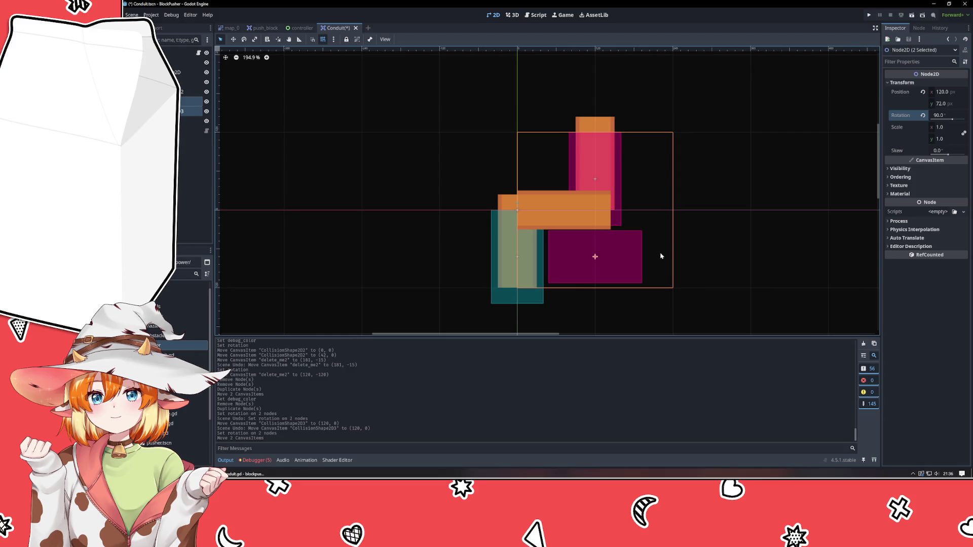
pyautogui.press('Escape')
# Delete the magenta shape, Sprite2D3, the pink shape and Sprite2D2
pyautogui.click(613, 271)
pyautogui.press('Delete')
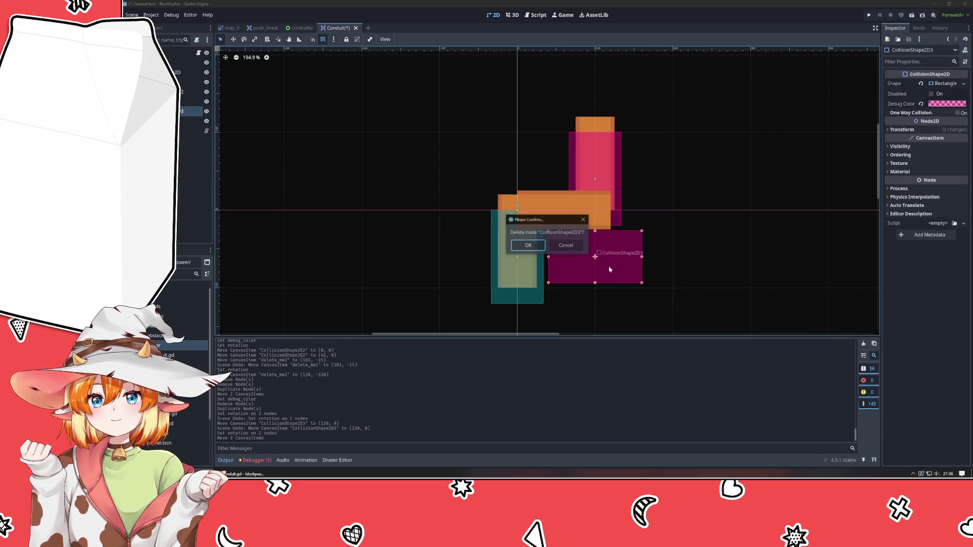
pyautogui.press('Return')
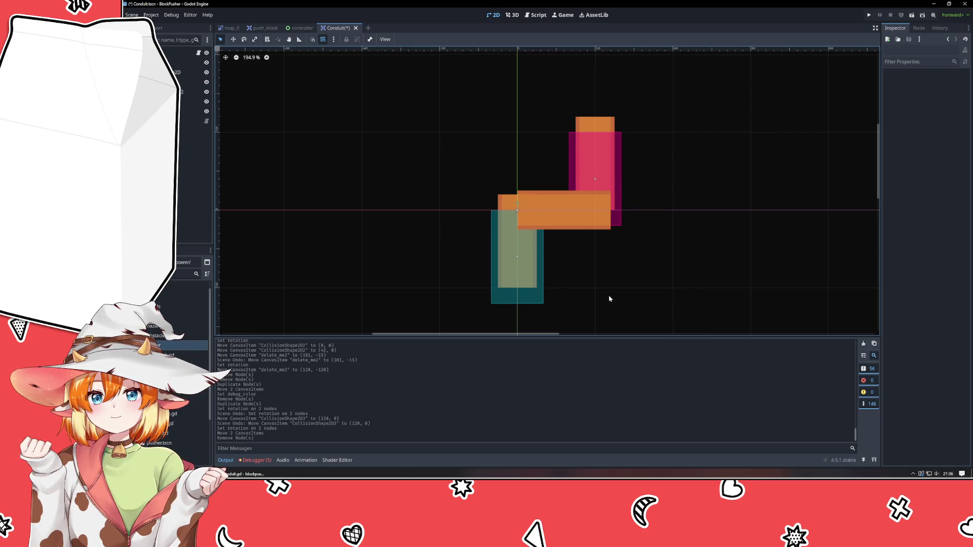
pyautogui.click(591, 206)
pyautogui.press('Delete')
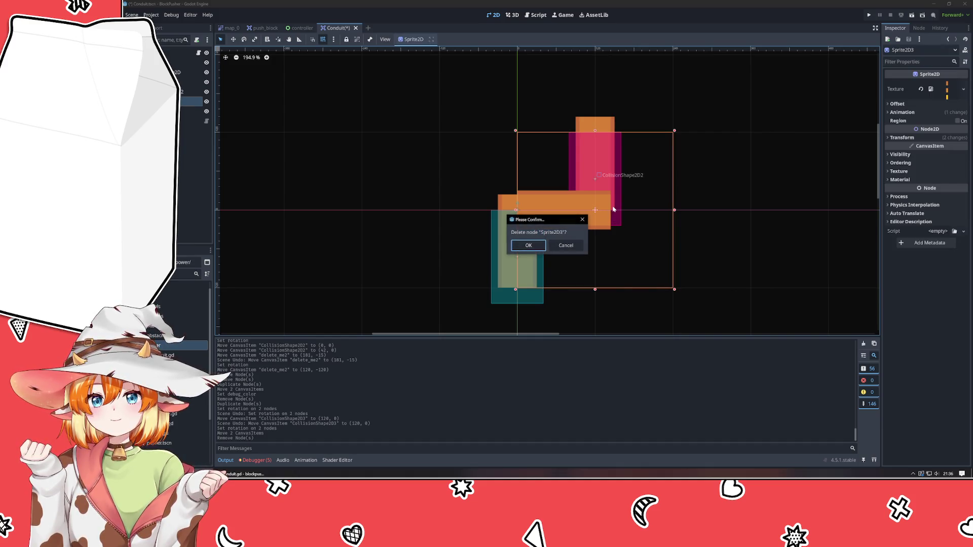
pyautogui.press('Return')
pyautogui.press('Delete')
pyautogui.press('Return')
pyautogui.press('Delete')
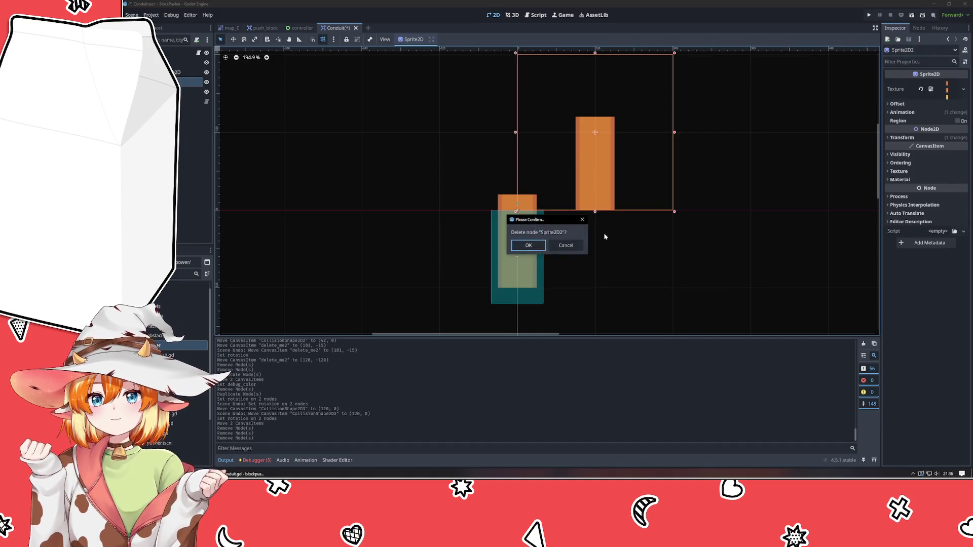
pyautogui.press('Return')
# Give CollisionShape2D a lower-saturation orange debug colour in place of teal
pyautogui.click(539, 294)
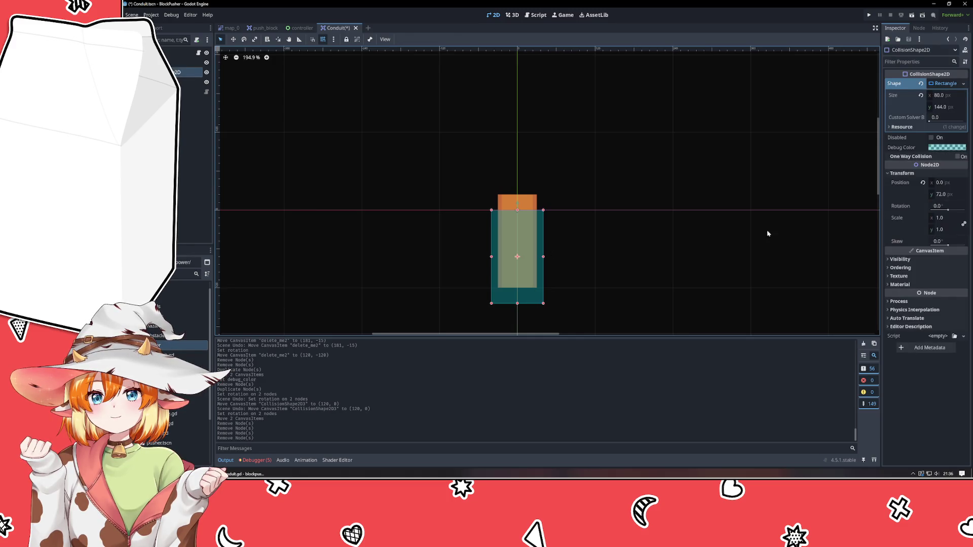
pyautogui.click(948, 149)
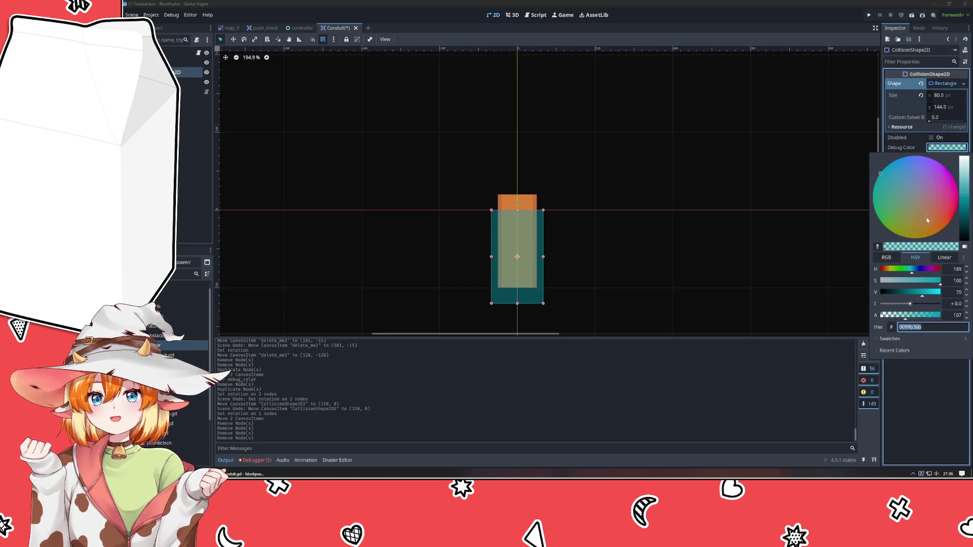
pyautogui.click(930, 234)
pyautogui.moveTo(931, 235)
pyautogui.mouseDown()
pyautogui.moveTo(926, 227)
pyautogui.moveTo(947, 237)
pyautogui.mouseUp()
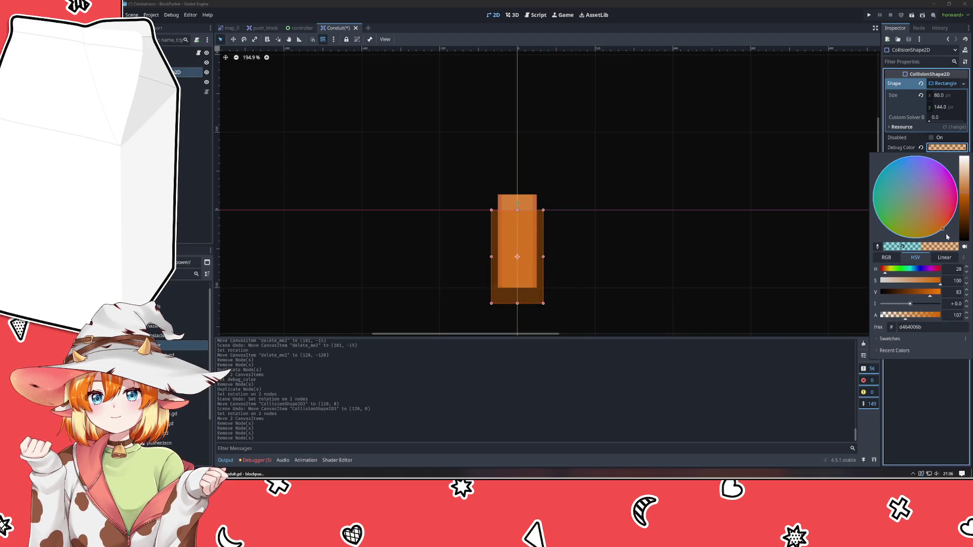
pyautogui.click(780, 254)
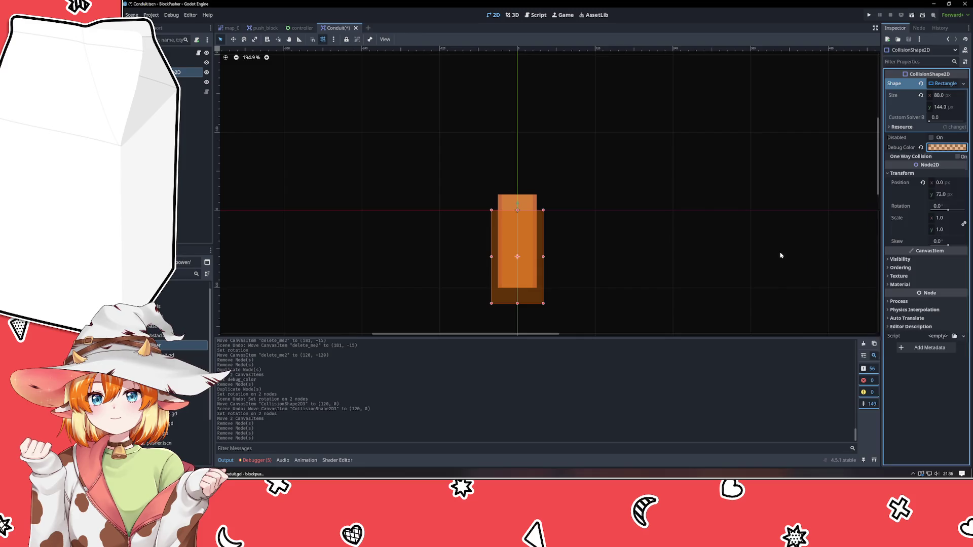
pyautogui.click(555, 143)
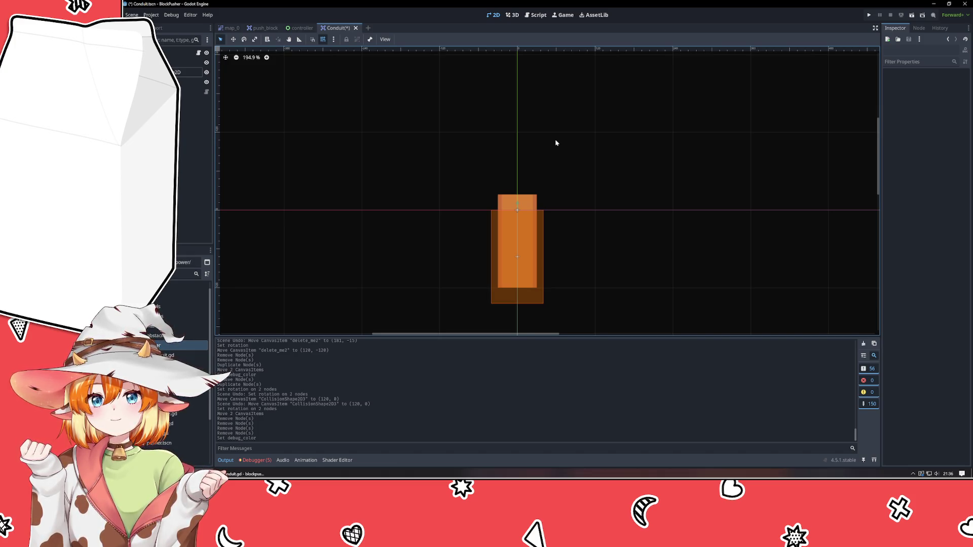
# Inspect the Conduit root, collision shape and FlowOut nodes, then clear the selection and switch to conduit.gd
pyautogui.click(516, 257)
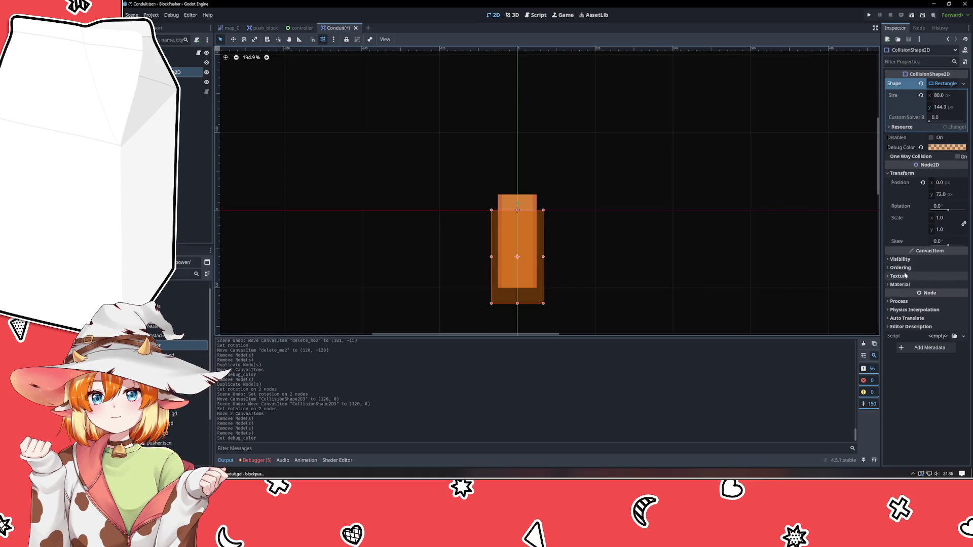
pyautogui.click(172, 52)
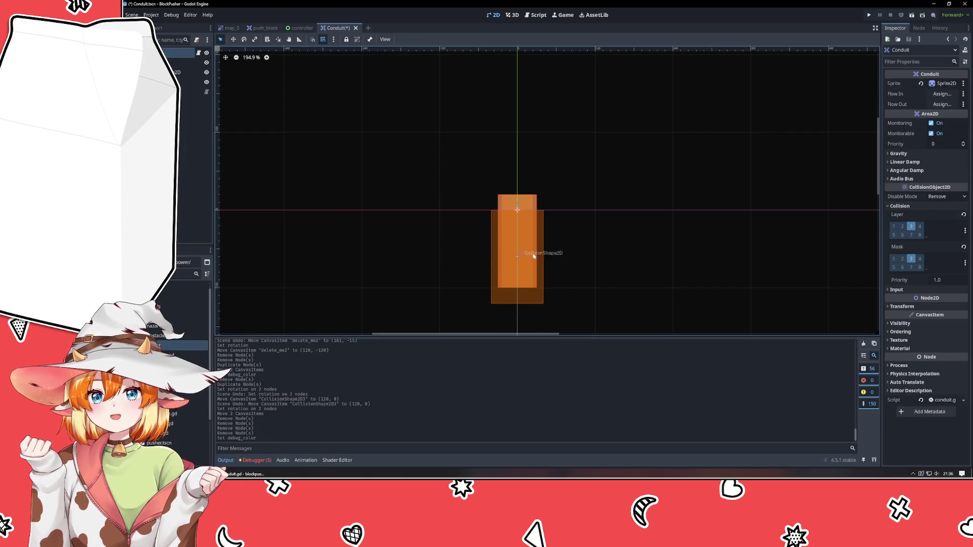
pyautogui.click(190, 72)
pyautogui.click(182, 82)
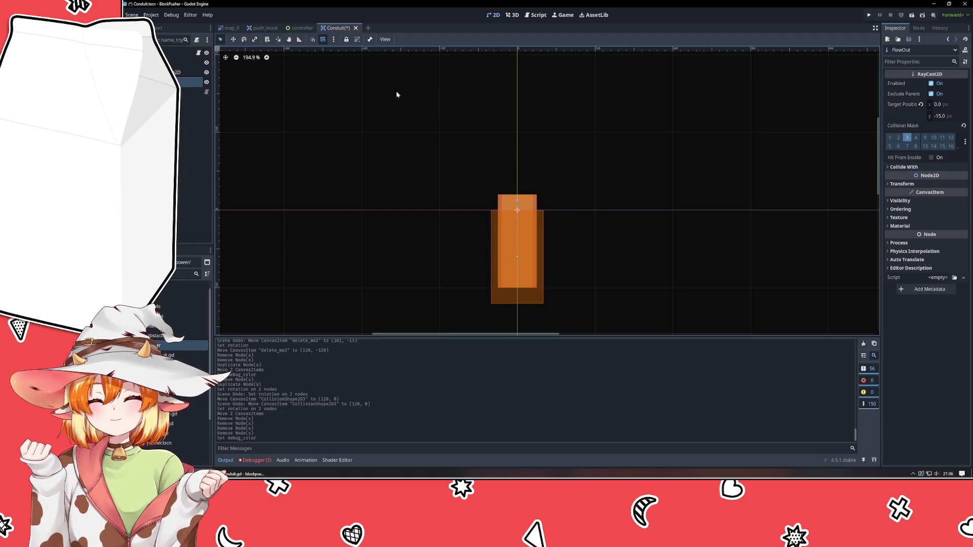
pyautogui.click(420, 284)
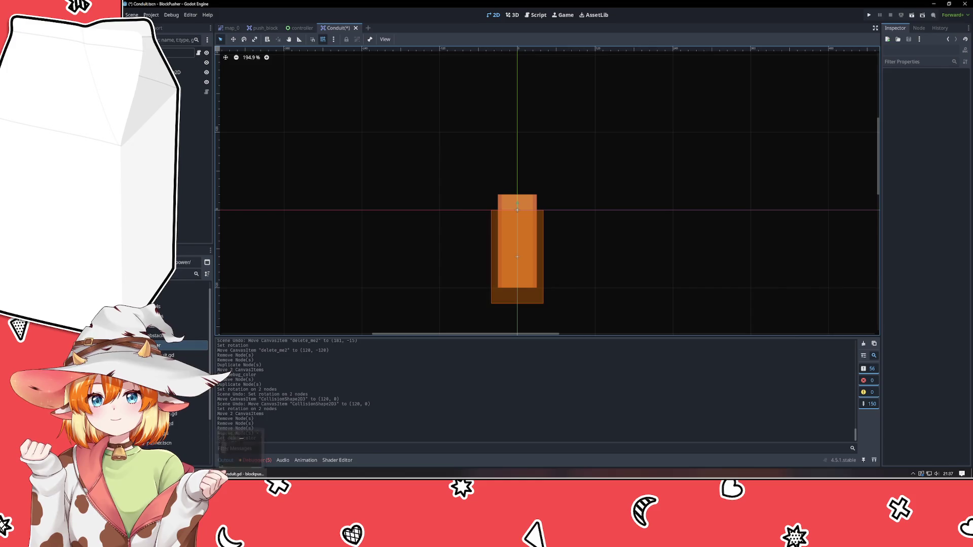
pyautogui.hotkey('alt', 'Tab')
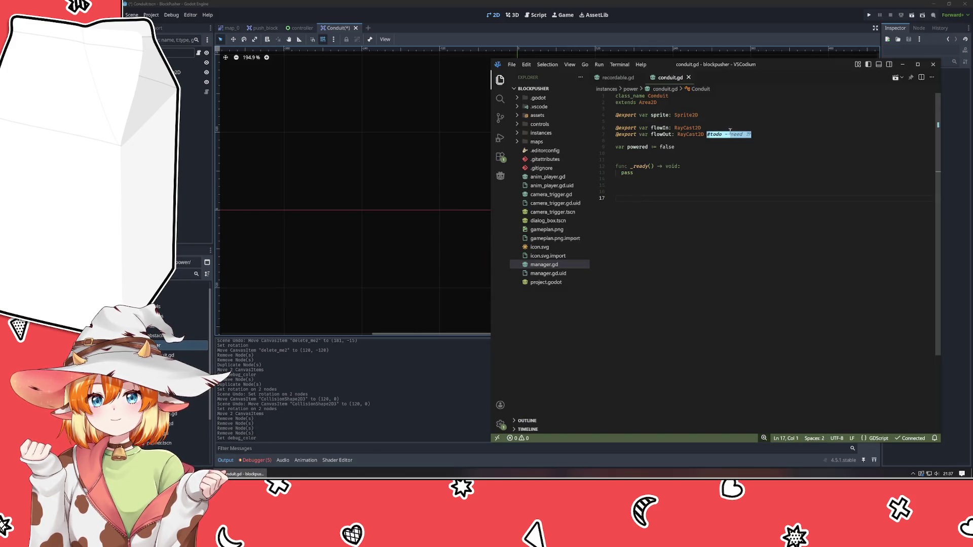
# Delete the flowIn export line and the #todo comment after flowOut in conduit.gd
pyautogui.tripleClick(729, 127)
pyautogui.press('BackSpace')
pyautogui.click(761, 129)
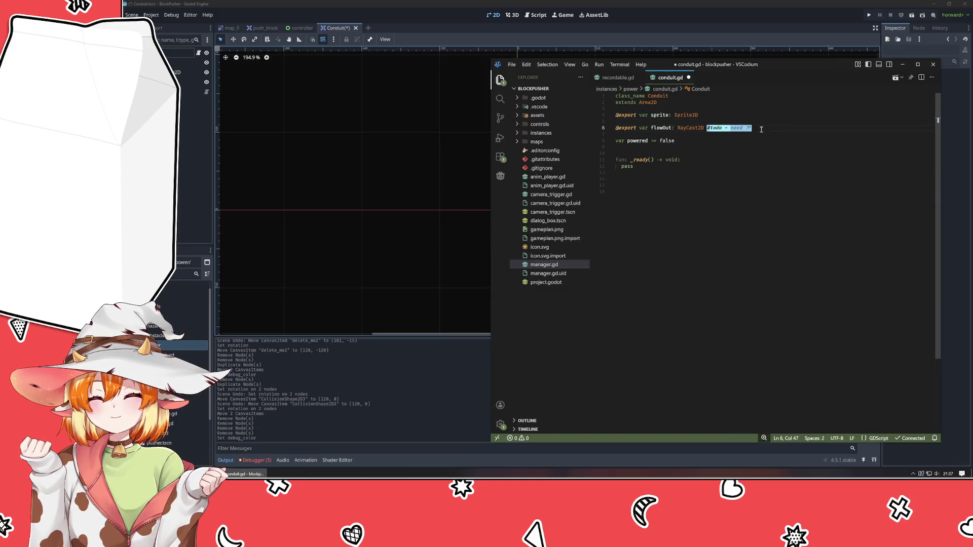
pyautogui.press('BackSpace')
pyautogui.press('BackSpace')
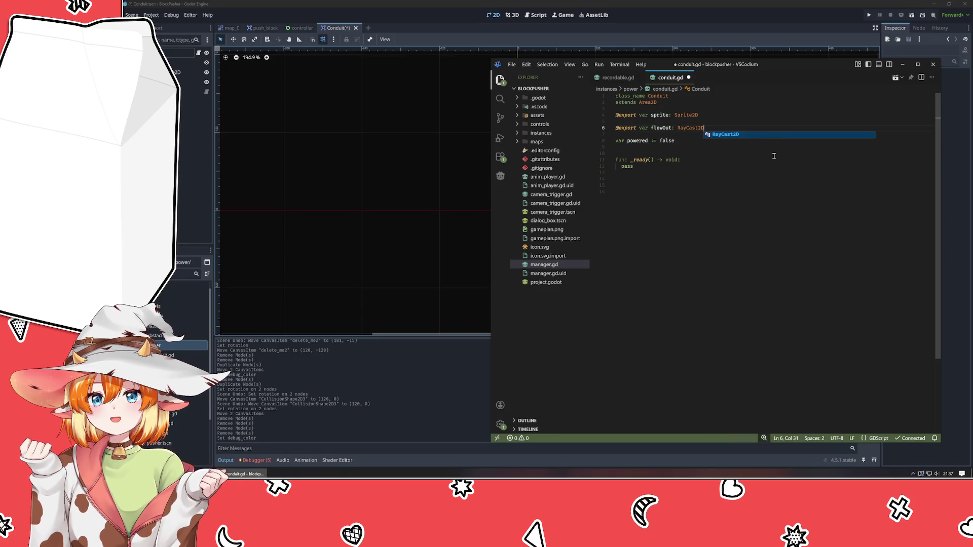
pyautogui.click(739, 175)
pyautogui.click(616, 140)
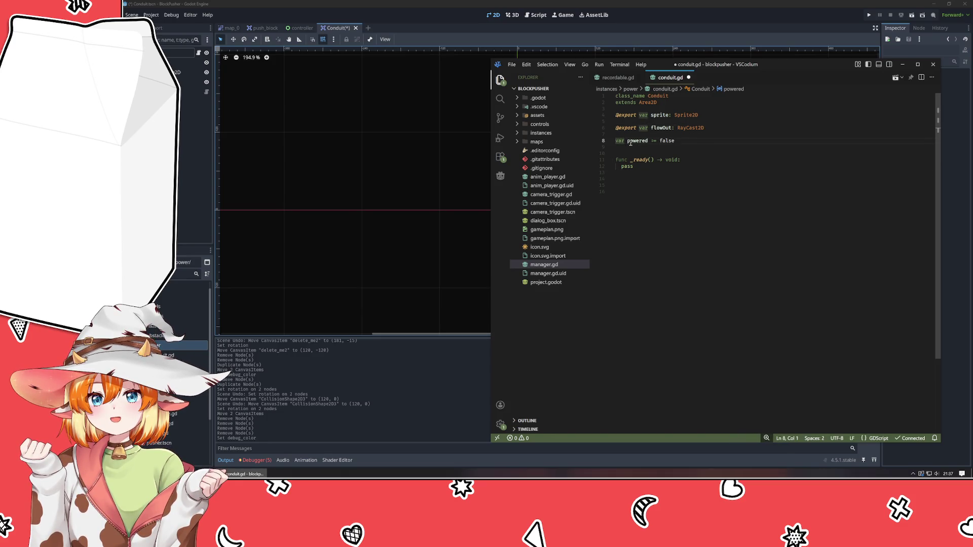
pyautogui.write('@export')
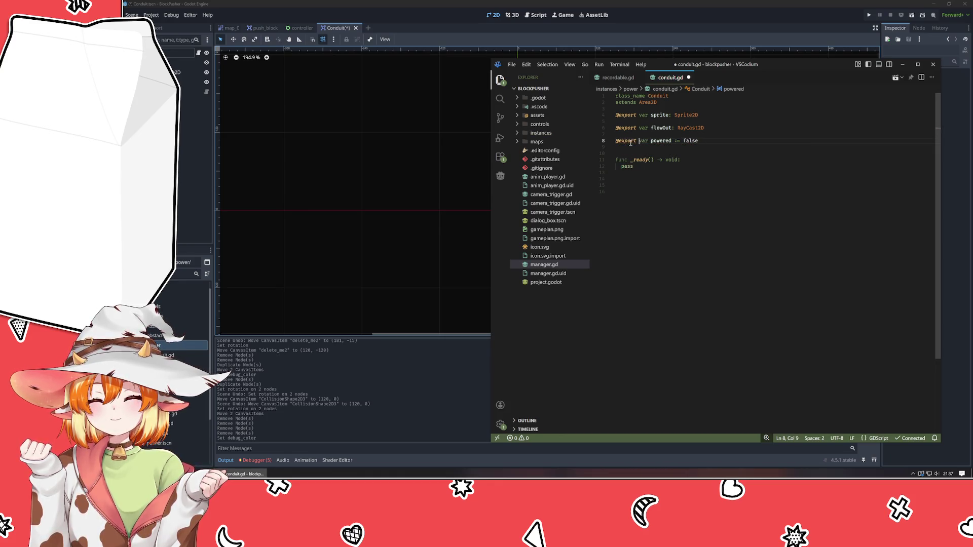
pyautogui.hotkey('ctrl', 'Right')
pyautogui.hotkey('ctrl', 'Right')
pyautogui.press('Right')
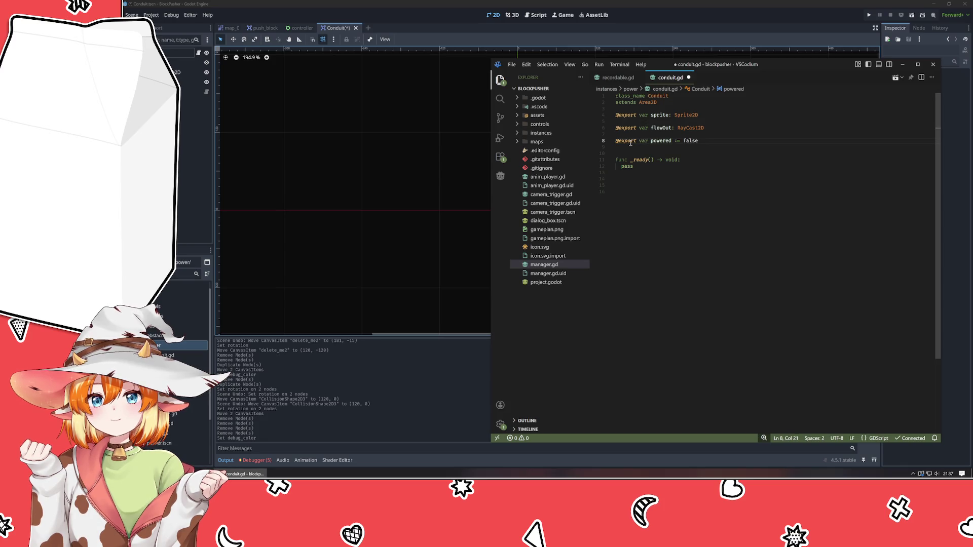
pyautogui.press('Up')
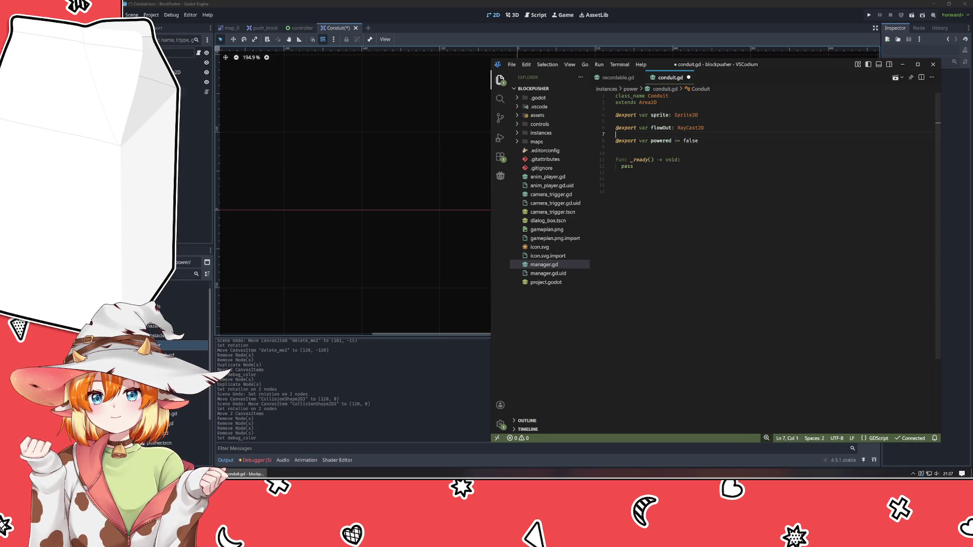
pyautogui.click(385, 122)
pyautogui.hotkey('alt', 'Tab')
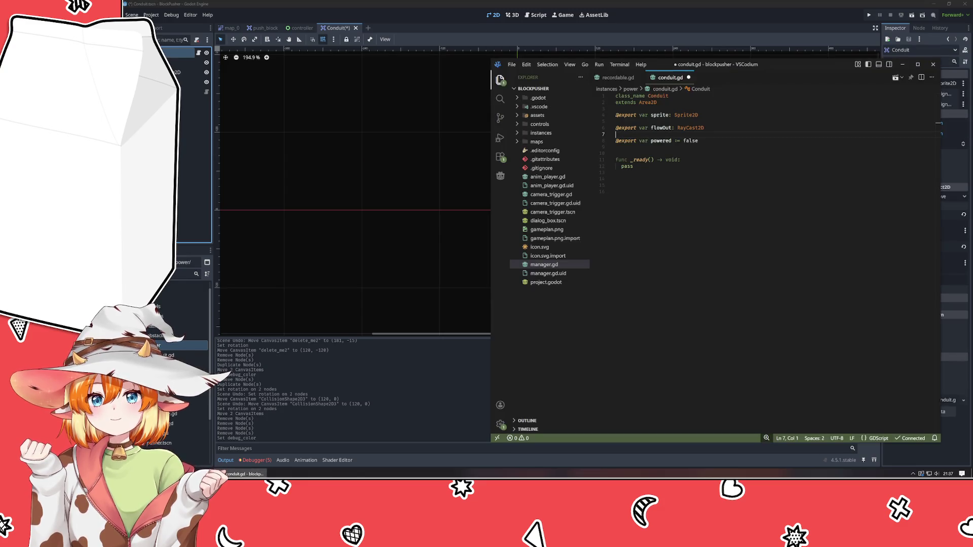
pyautogui.hotkey('ctrl', 's')
pyautogui.hotkey('alt', 'Tab')
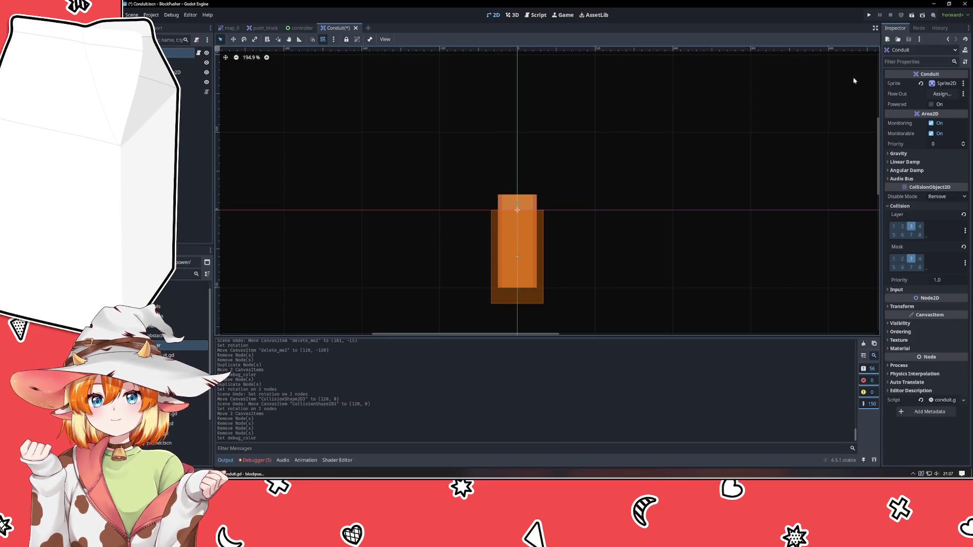
pyautogui.hotkey('alt', 'Tab')
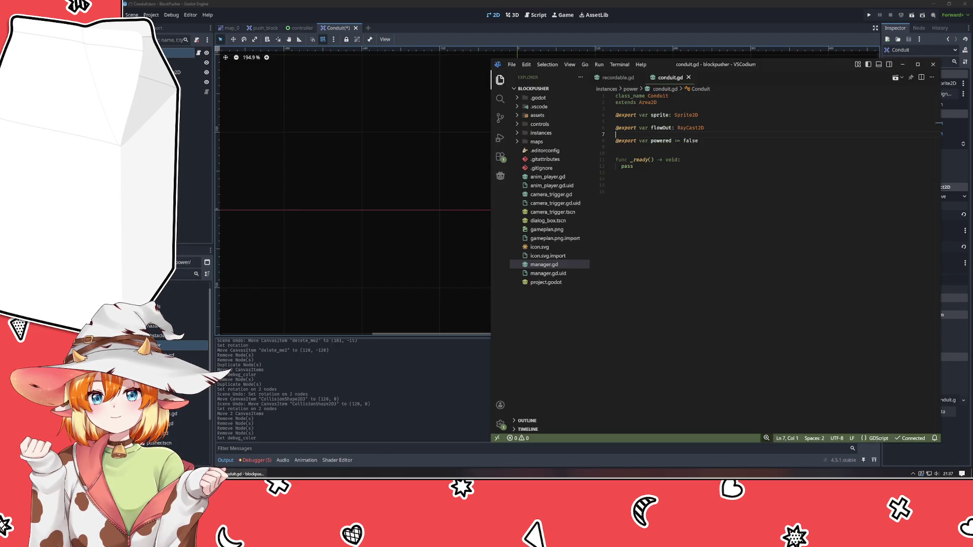
# Remove the blank line between sprite and flowOut, add one below the exports, and view the mockup
pyautogui.click(681, 121)
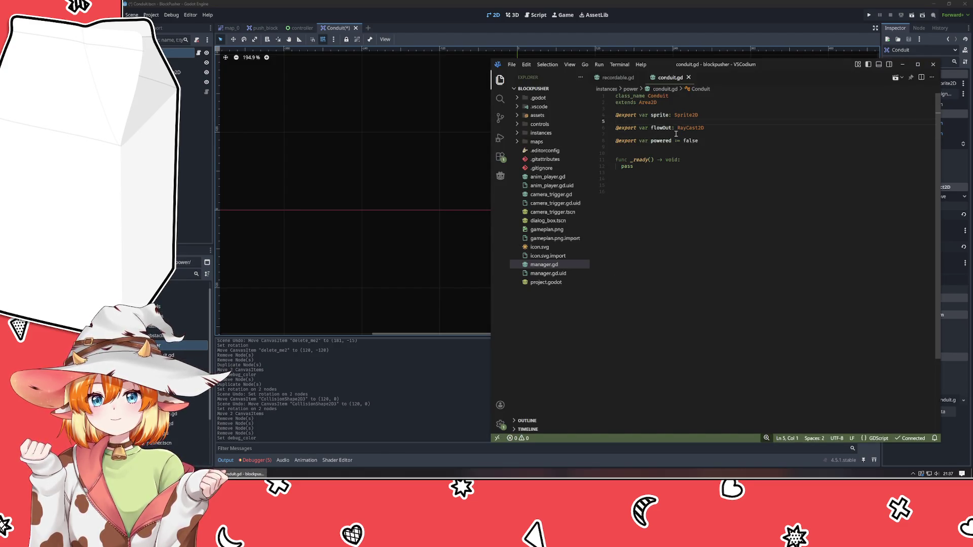
pyautogui.press('BackSpace')
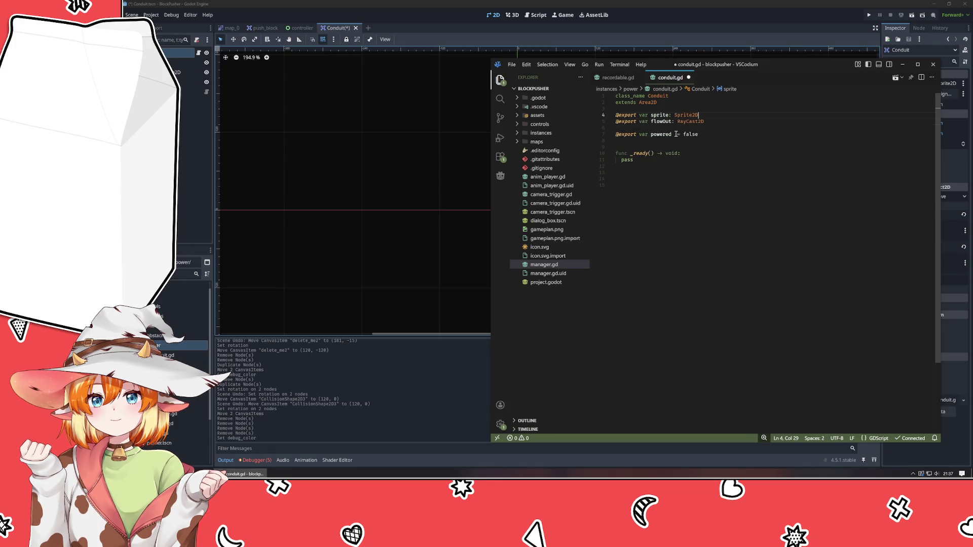
pyautogui.press('Down')
pyautogui.press('Down')
pyautogui.press('Down')
pyautogui.press('Return')
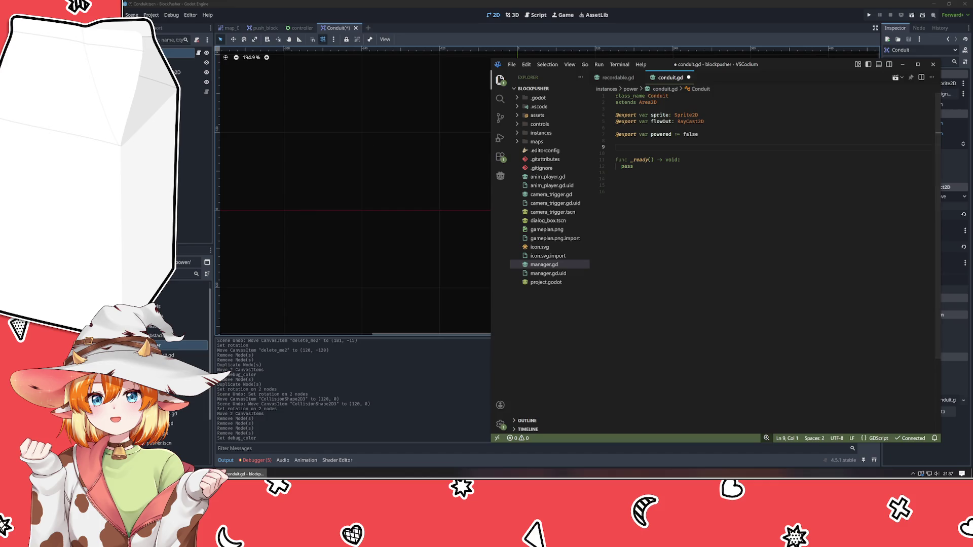
pyautogui.hotkey('alt', 'Tab')
pyautogui.moveTo(458, 85); pyautogui.dragTo(555, 83)
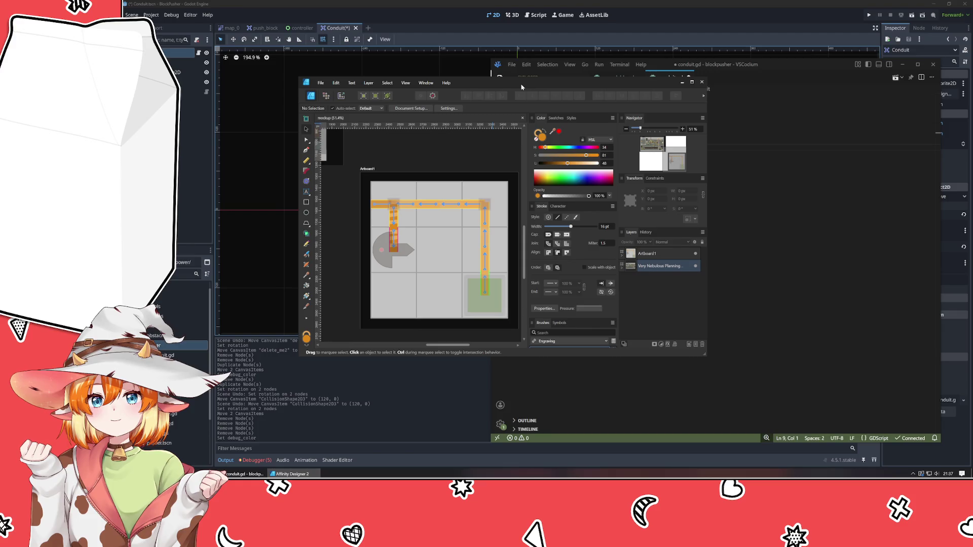
# Close the Affinity Designer mockup window with Alt+F4
pyautogui.hotkey('alt', 'F4')
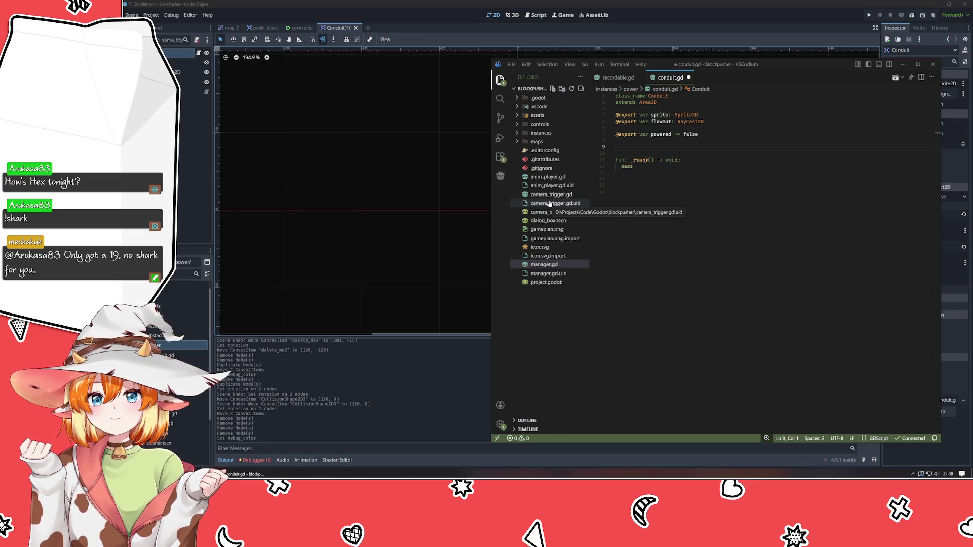
pyautogui.click(734, 208)
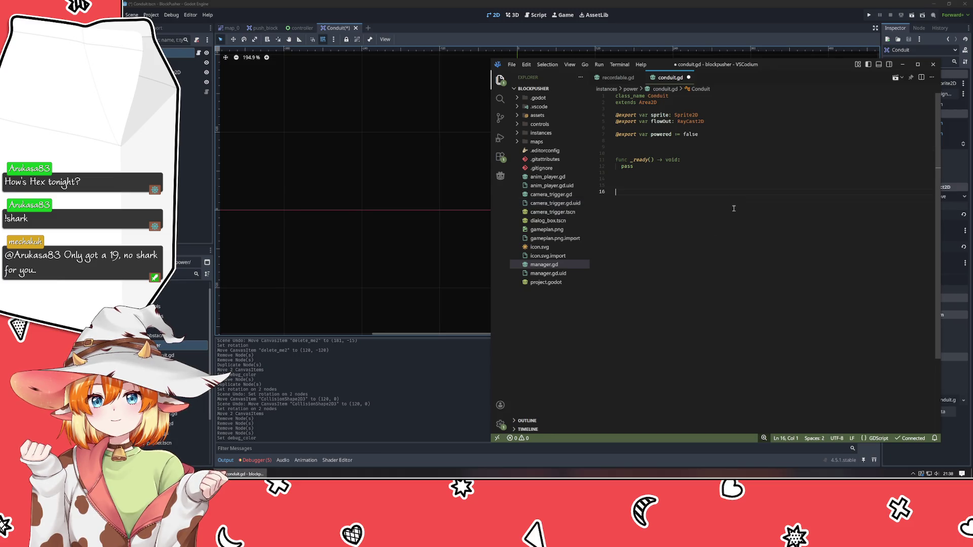
pyautogui.click(653, 142)
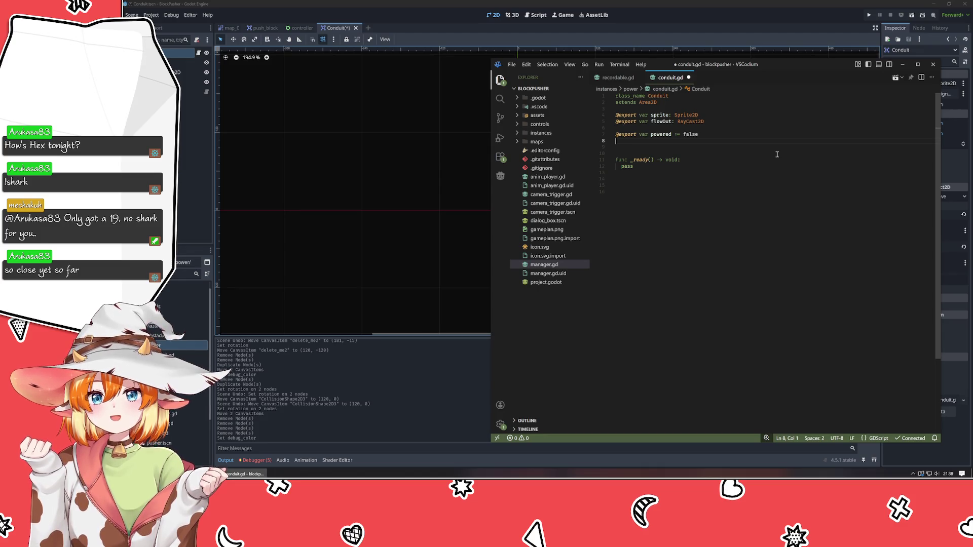
pyautogui.hotkey('ctrl', 'shift', 'Return')
pyautogui.hotkey('ctrl', 'shift', 'Return')
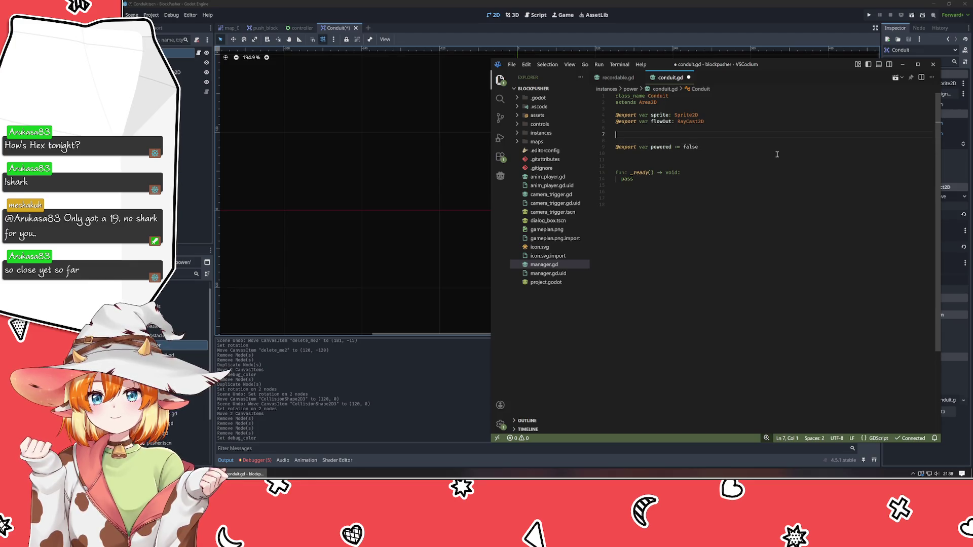
pyautogui.write('@export var ')
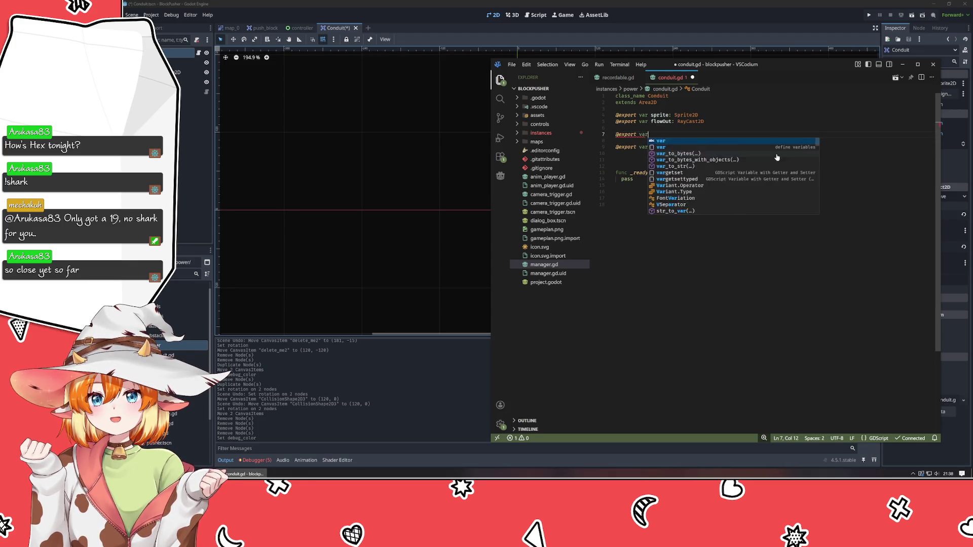
pyautogui.write('poweredBy: ')
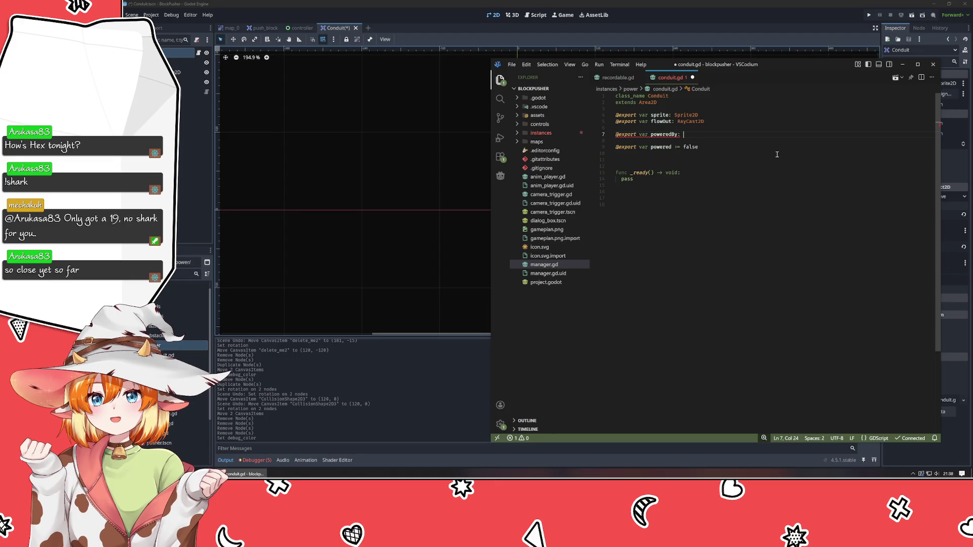
pyautogui.write('PackedScene')
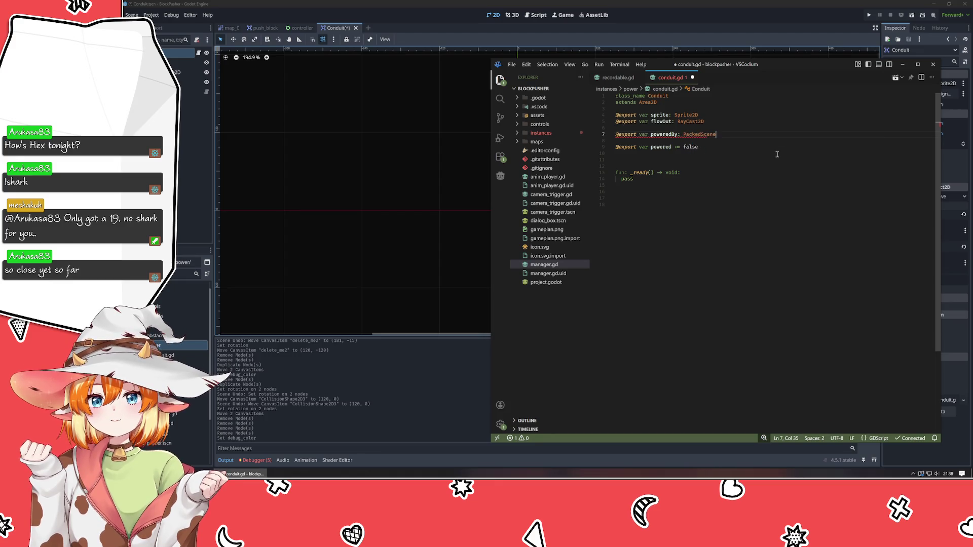
pyautogui.press('Return')
pyautogui.write('@exp')
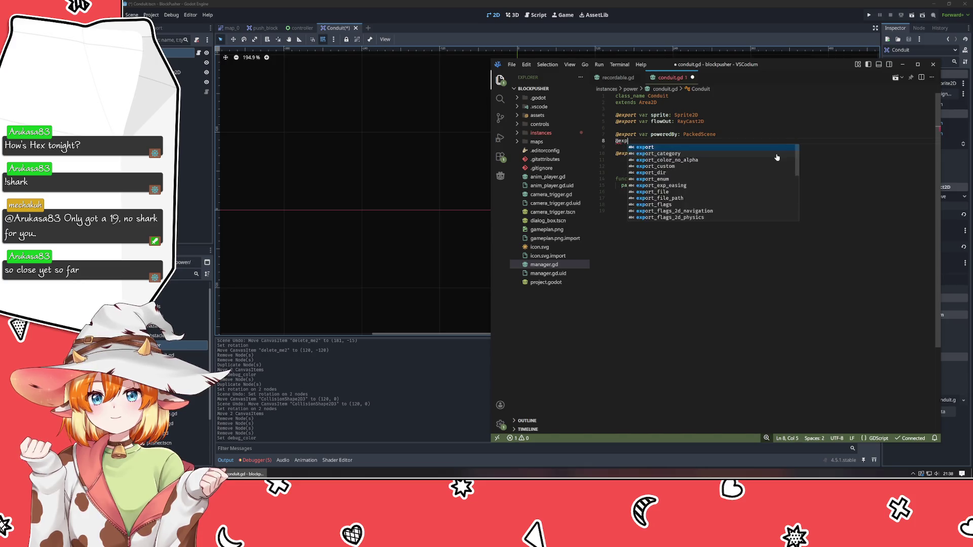
pyautogui.write('ort var ')
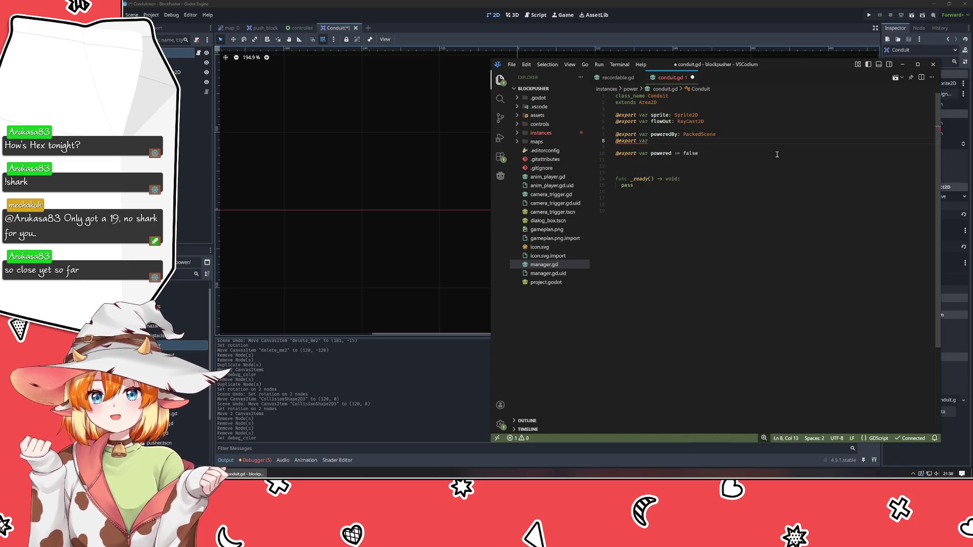
pyautogui.write('Powe')
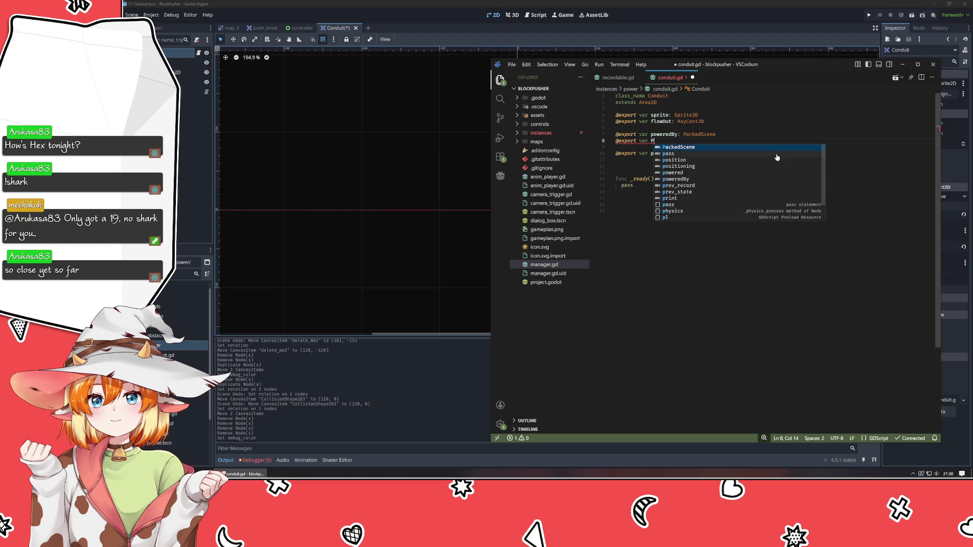
pyautogui.press('BackSpace')
pyautogui.press('BackSpace')
pyautogui.press('BackSpace')
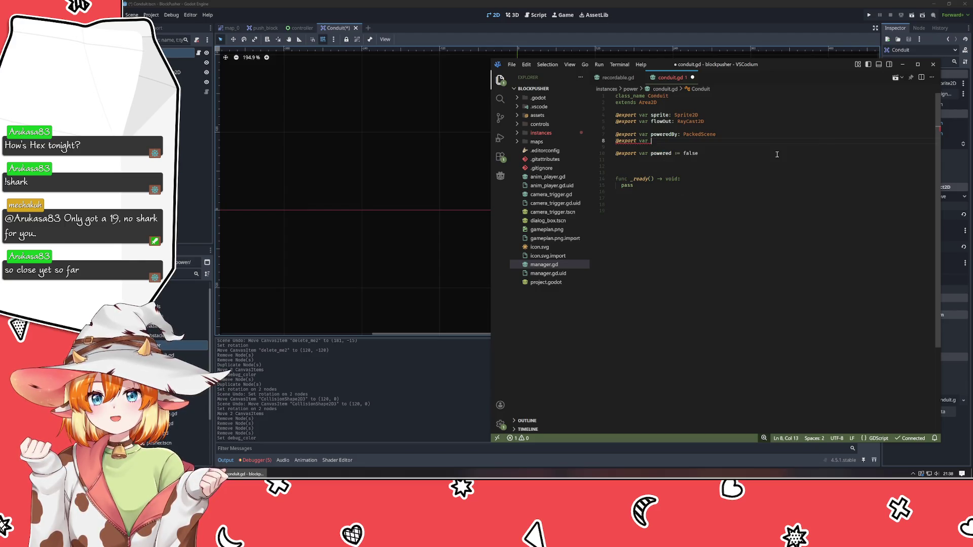
pyautogui.write('poweredTo: P')
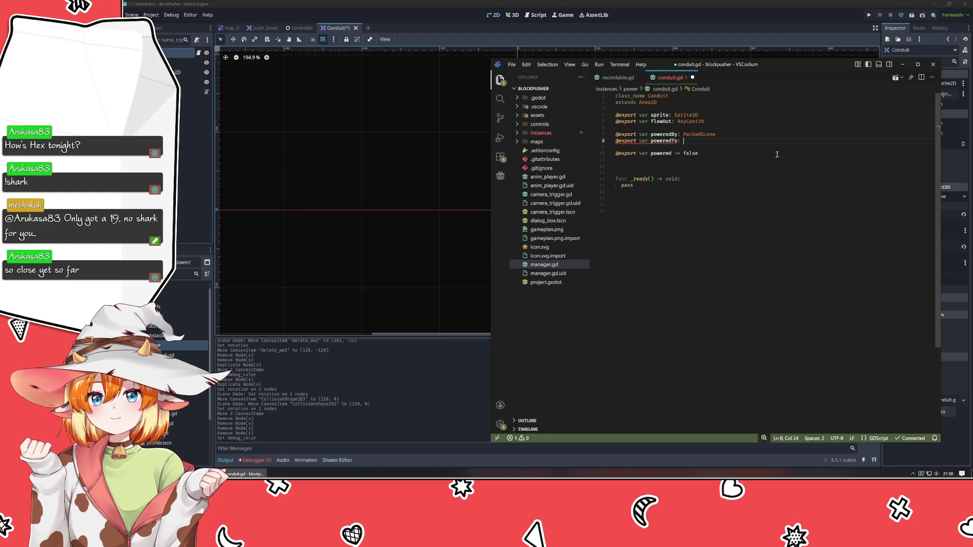
pyautogui.write('ackaed')
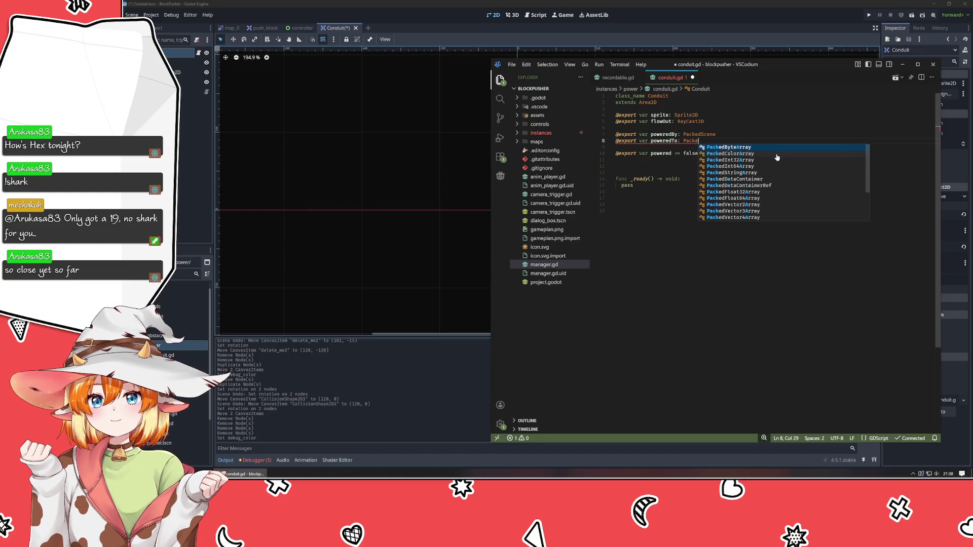
pyautogui.press('BackSpace')
pyautogui.press('BackSpace')
pyautogui.press('BackSpace')
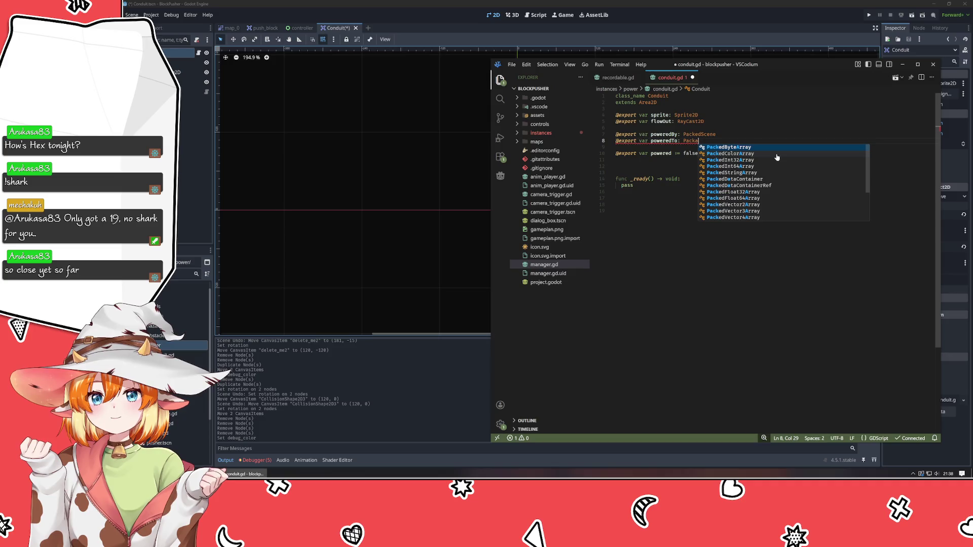
pyautogui.write('edScene')
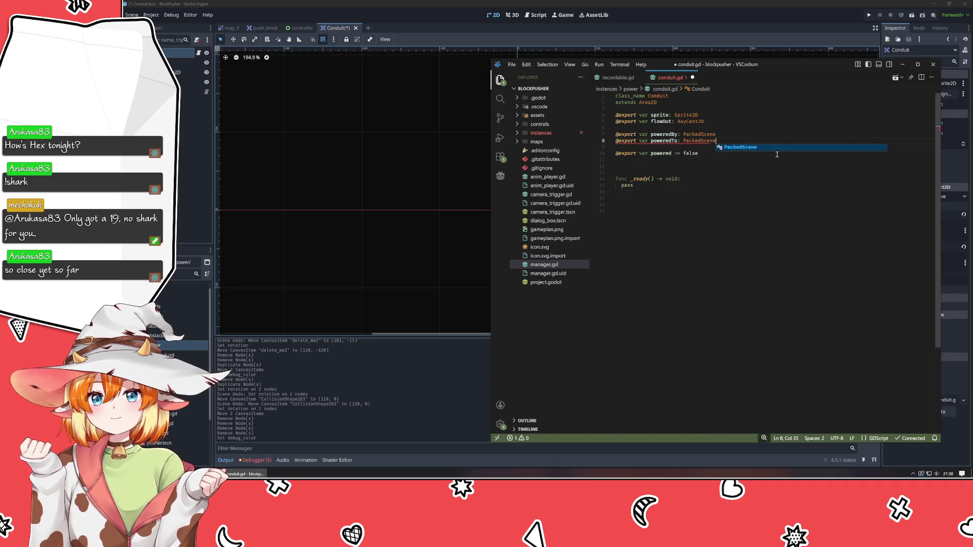
pyautogui.press('Return')
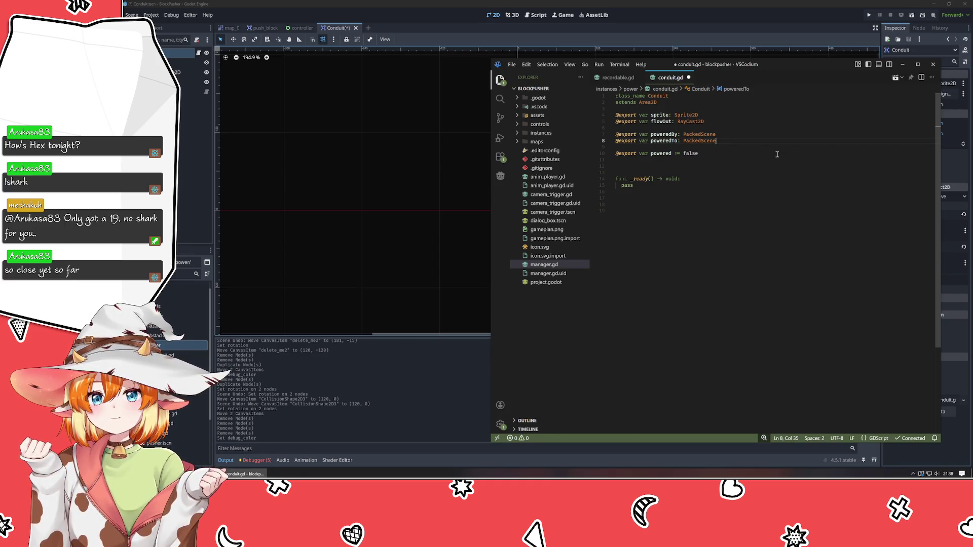
# Tag both new export lines with a '#todo' comment and save conduit.gd
pyautogui.write('#todo')
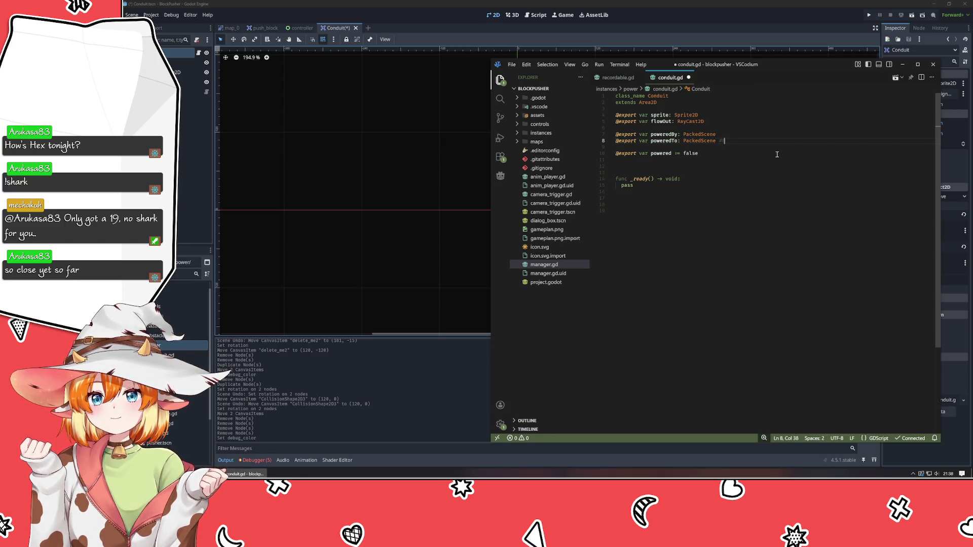
pyautogui.press('Up')
pyautogui.write('#todo')
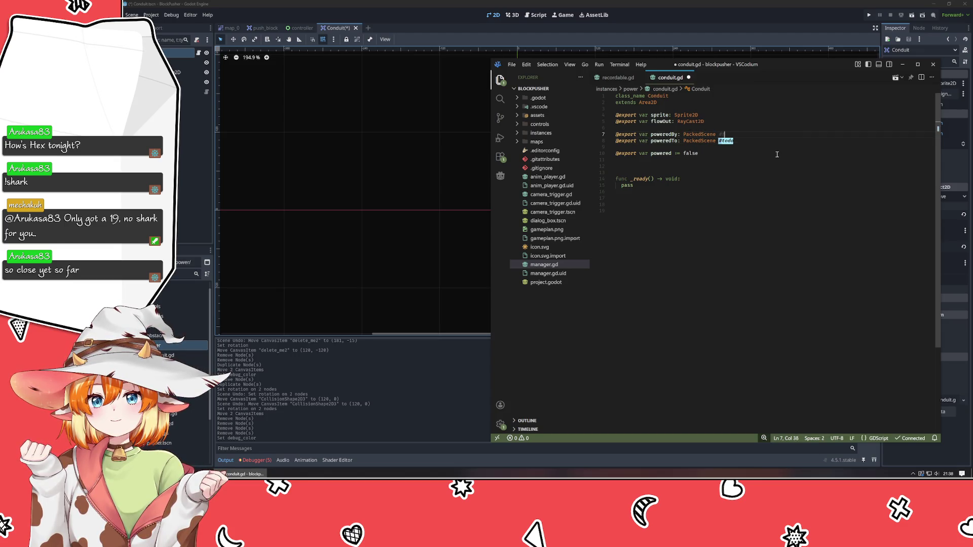
pyautogui.click(746, 161)
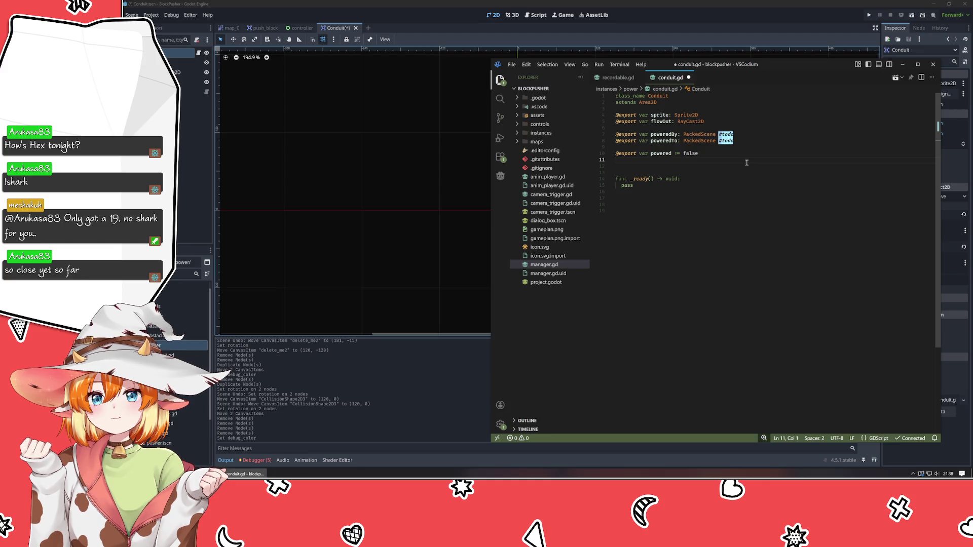
pyautogui.hotkey('ctrl', 's')
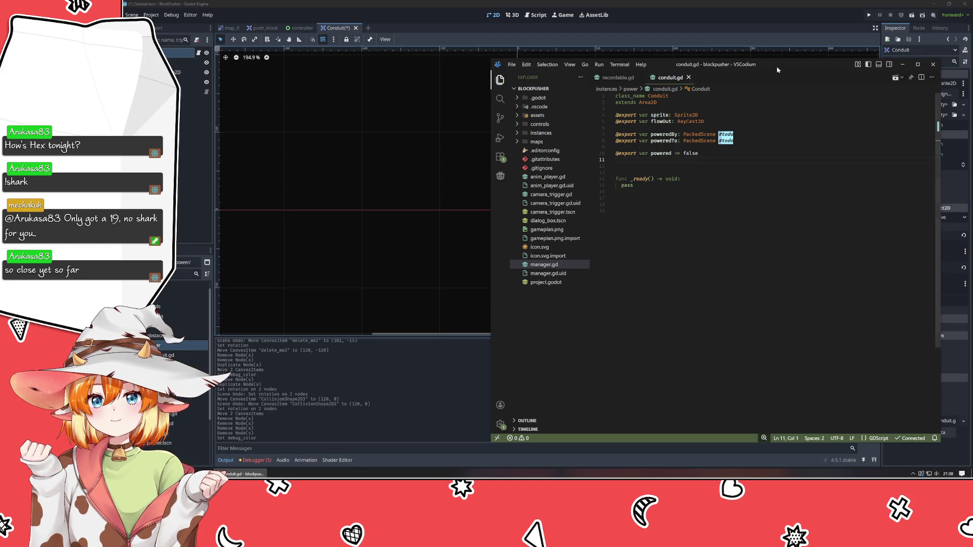
# Assign the FlowOut node to the conduit's Flow Out property in the inspector
pyautogui.moveTo(776, 66)
pyautogui.mouseDown()
pyautogui.moveTo(654, 64)
pyautogui.moveTo(731, 53)
pyautogui.mouseUp()
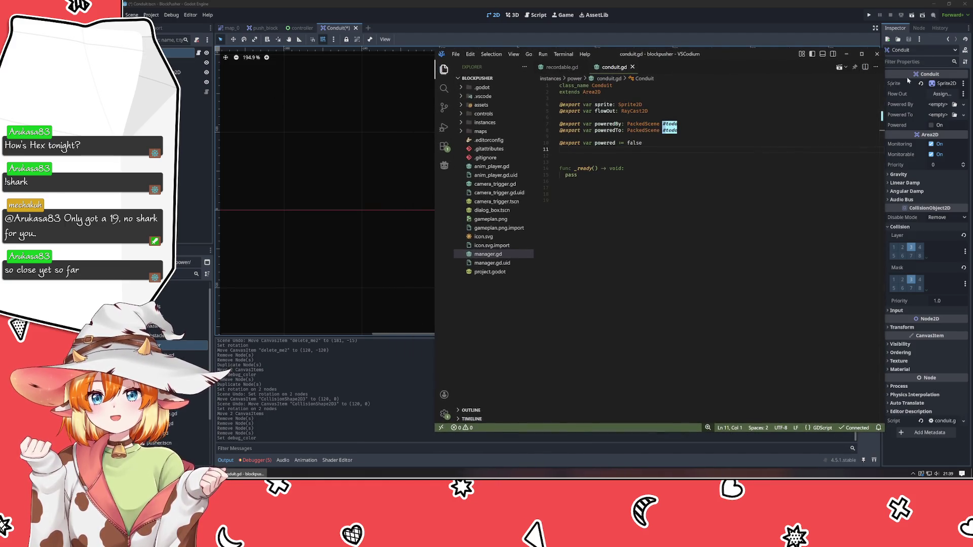
pyautogui.click(941, 93)
pyautogui.doubleClick(536, 165)
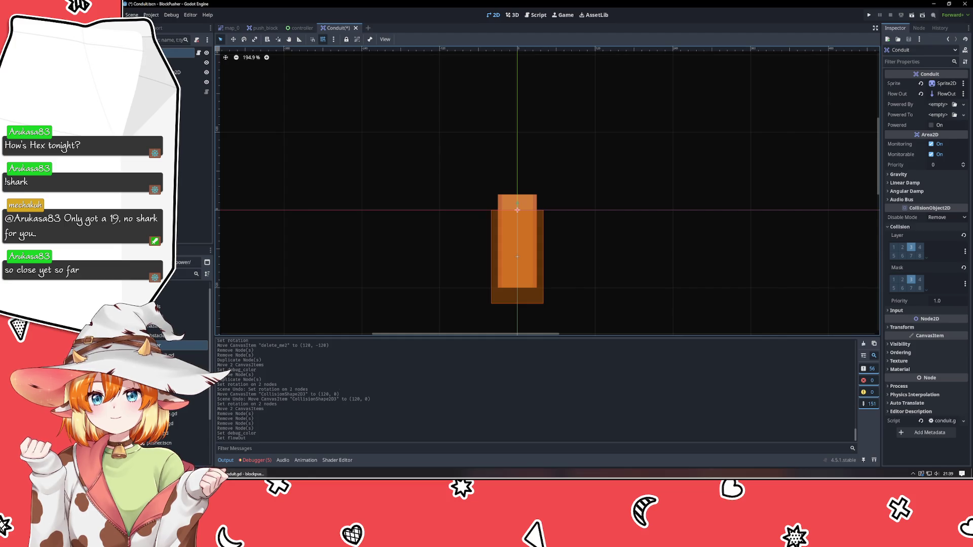
# Split the VSCodium editor so conduit.gd sits beside recordable.gd
pyautogui.click(291, 475)
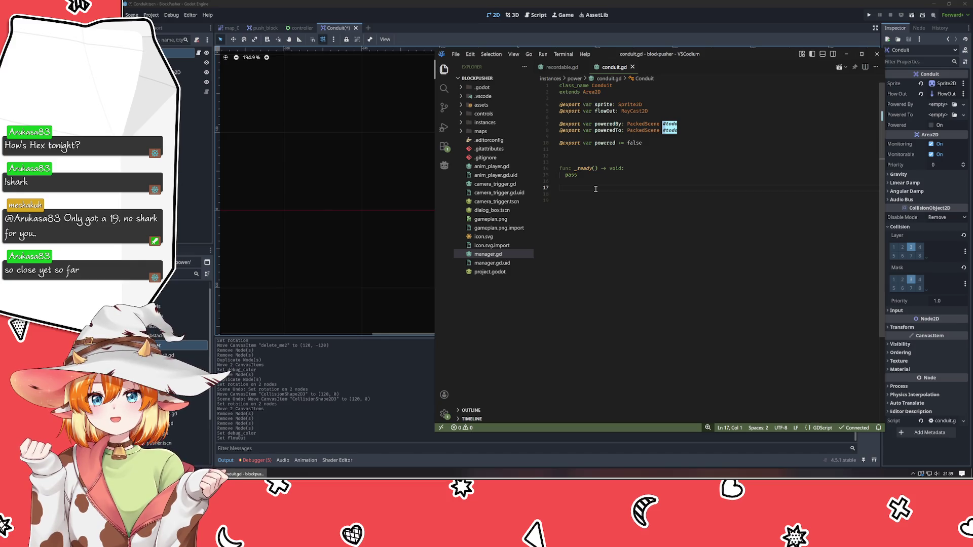
pyautogui.click(656, 143)
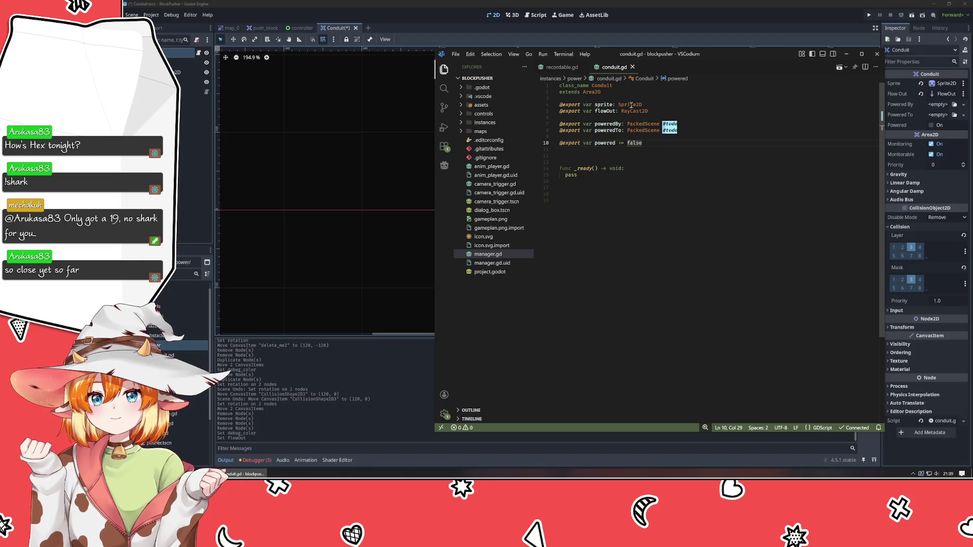
pyautogui.moveTo(614, 67)
pyautogui.mouseDown()
pyautogui.moveTo(710, 152)
pyautogui.moveTo(856, 217)
pyautogui.moveTo(864, 212)
pyautogui.mouseUp()
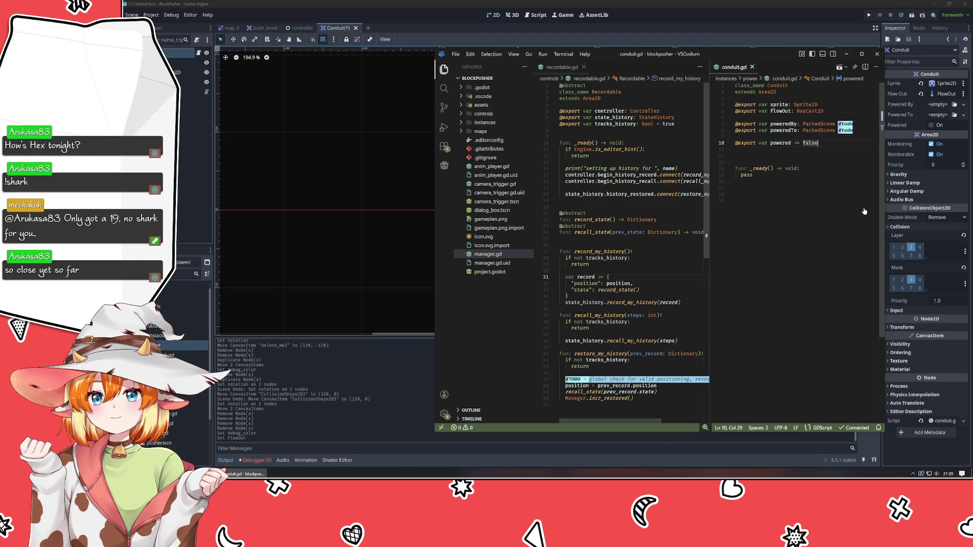
# Open instances/switches/lever.gd in the left pane and find its current_side setter
pyautogui.click(592, 130)
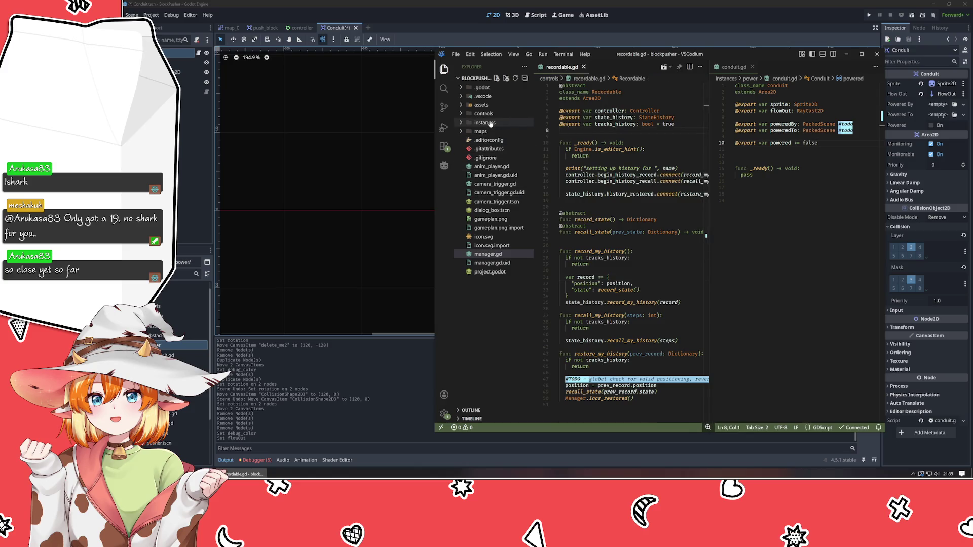
pyautogui.click(487, 123)
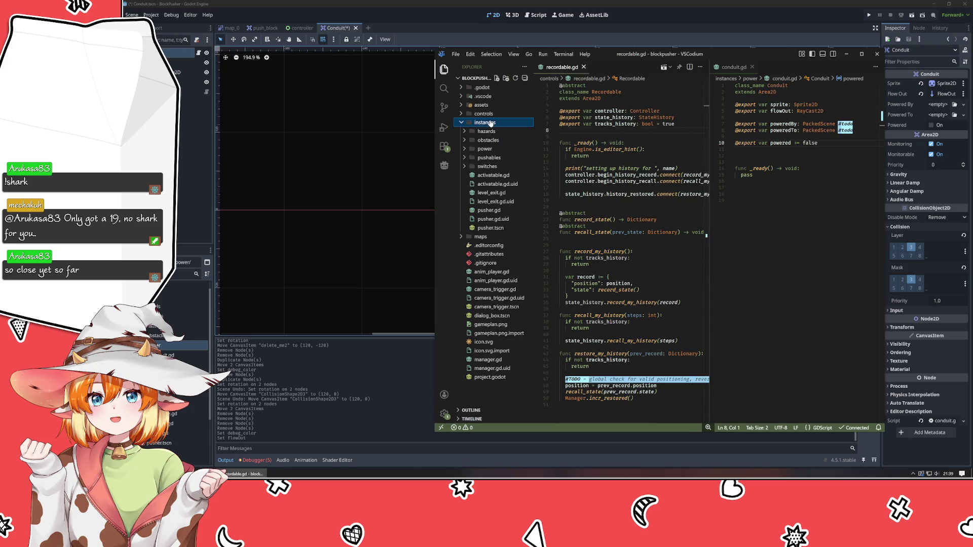
pyautogui.click(495, 167)
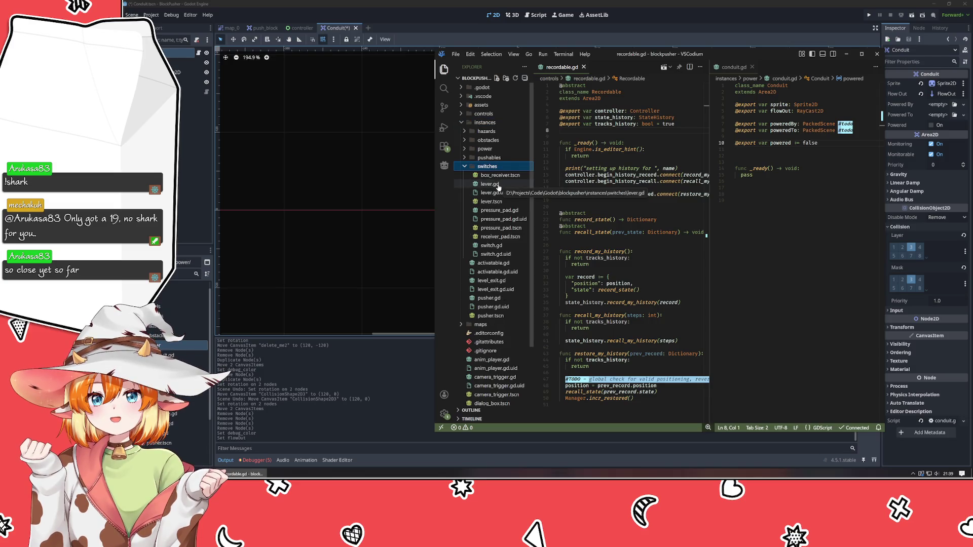
pyautogui.press('Down')
pyautogui.press('Down')
pyautogui.press('Down')
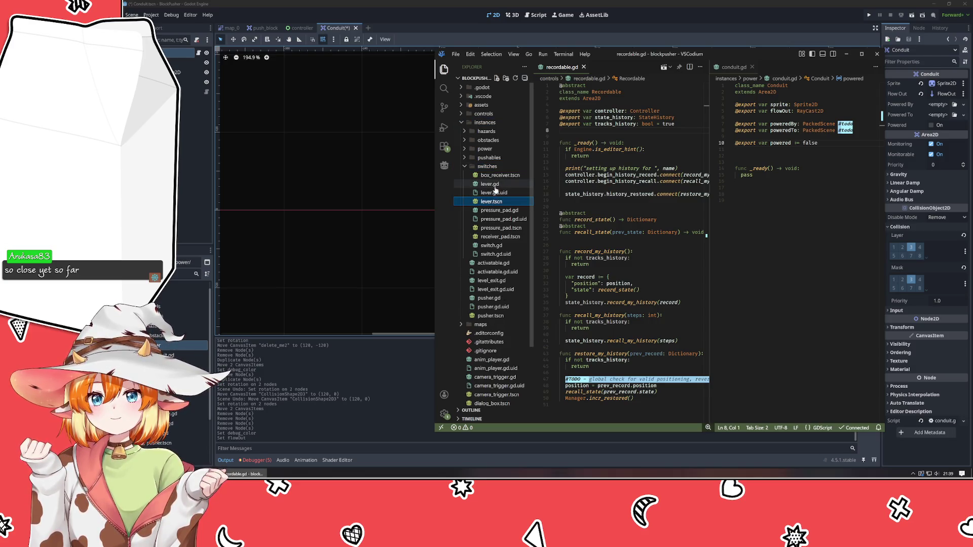
pyautogui.click(495, 185)
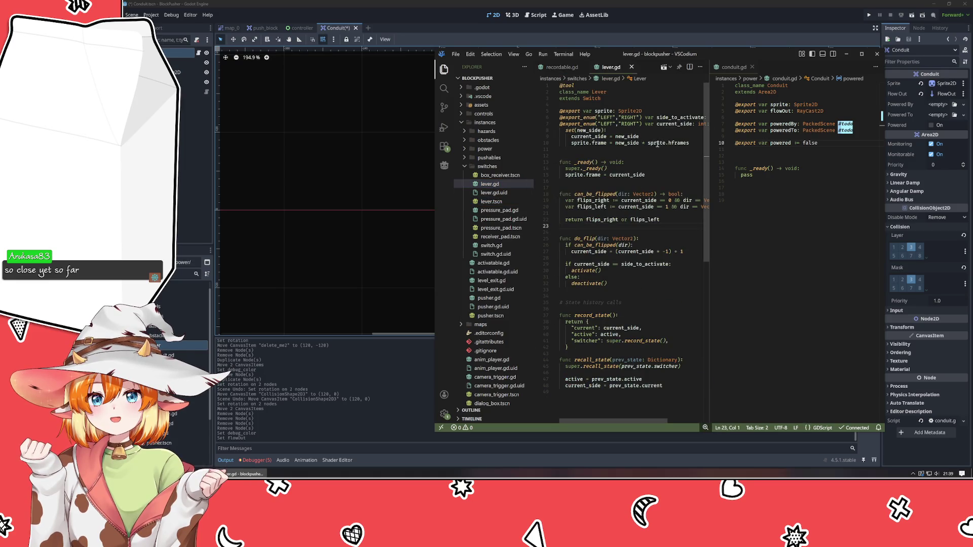
pyautogui.click(655, 127)
pyautogui.press('End')
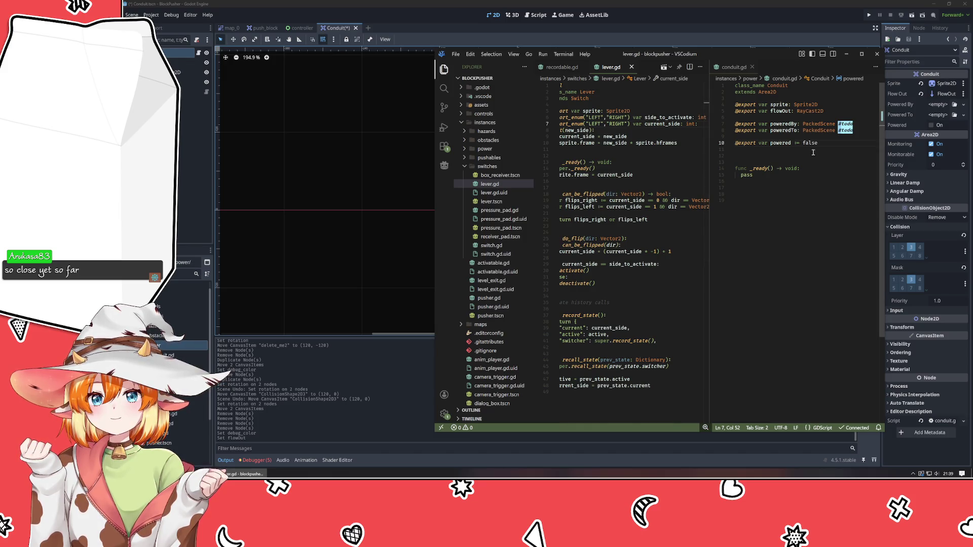
# Give powered in conduit.gd a 'set(new_pow):' setter with body 'powered = new_pow'
pyautogui.click(827, 145)
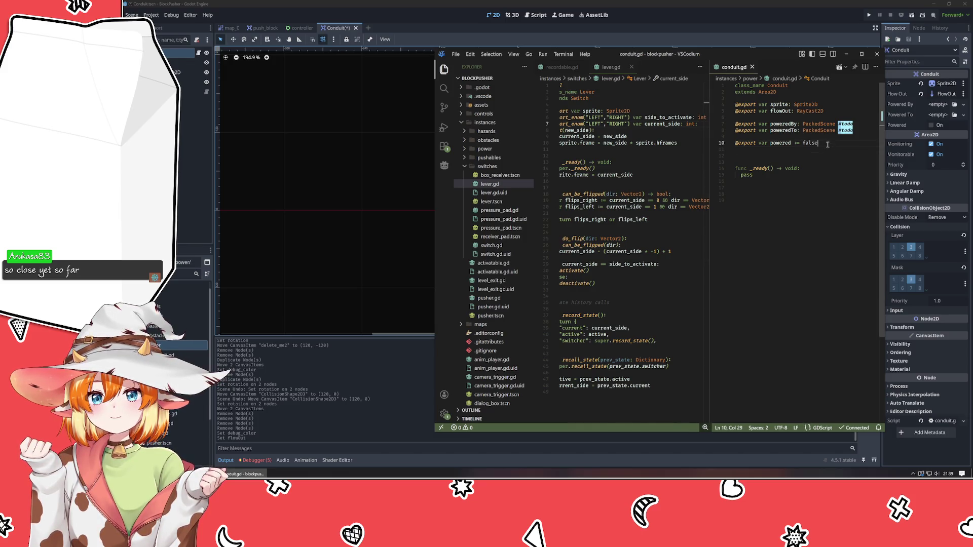
pyautogui.write(':')
pyautogui.press('Return')
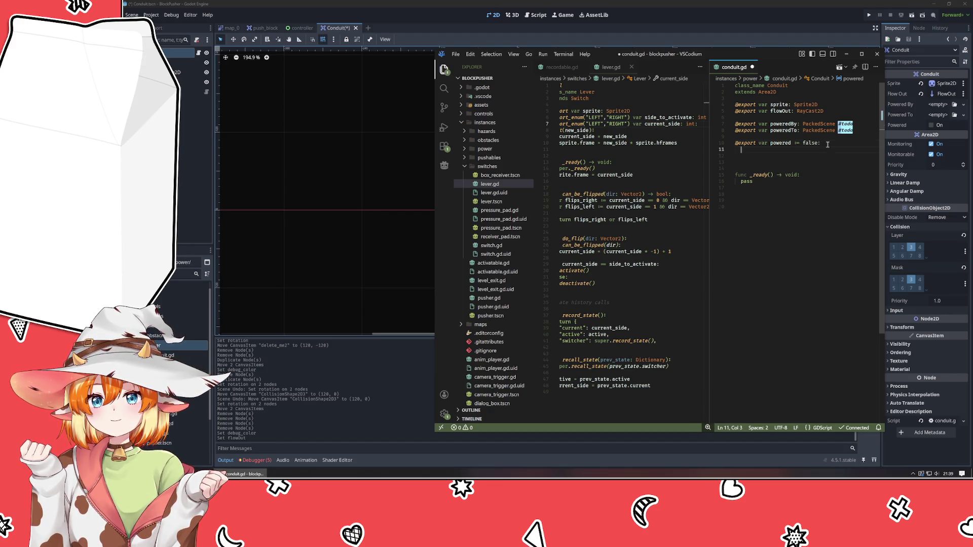
pyautogui.click(659, 149)
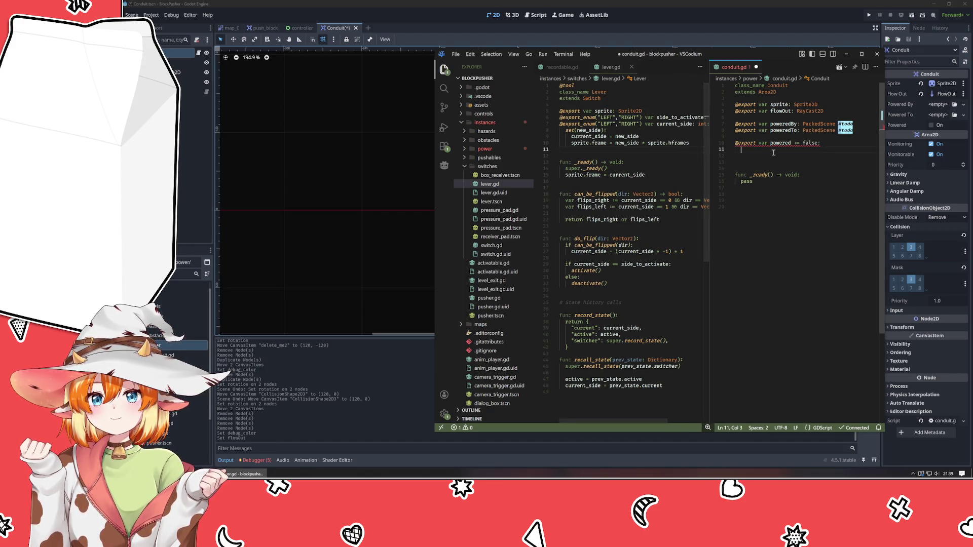
pyautogui.click(791, 149)
pyautogui.write('set(')
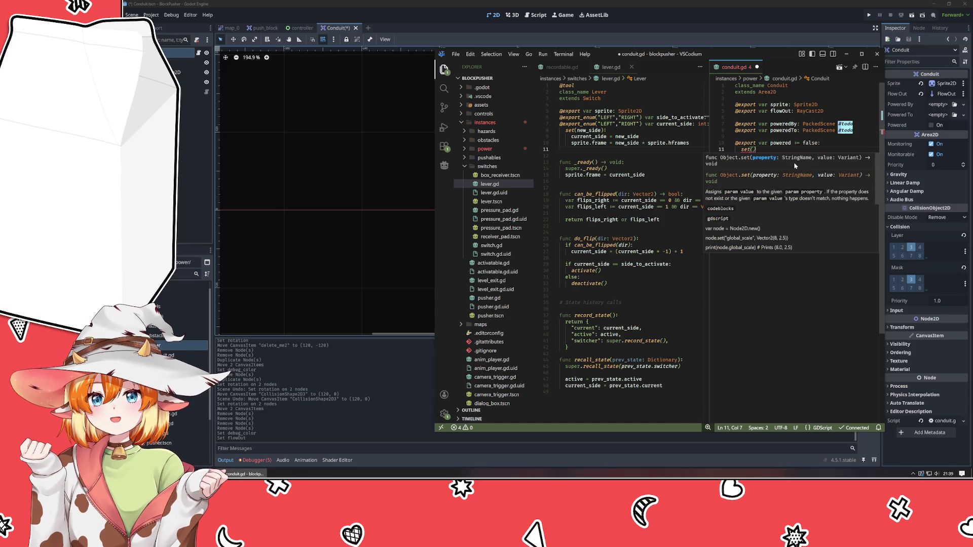
pyautogui.write('new_pow)')
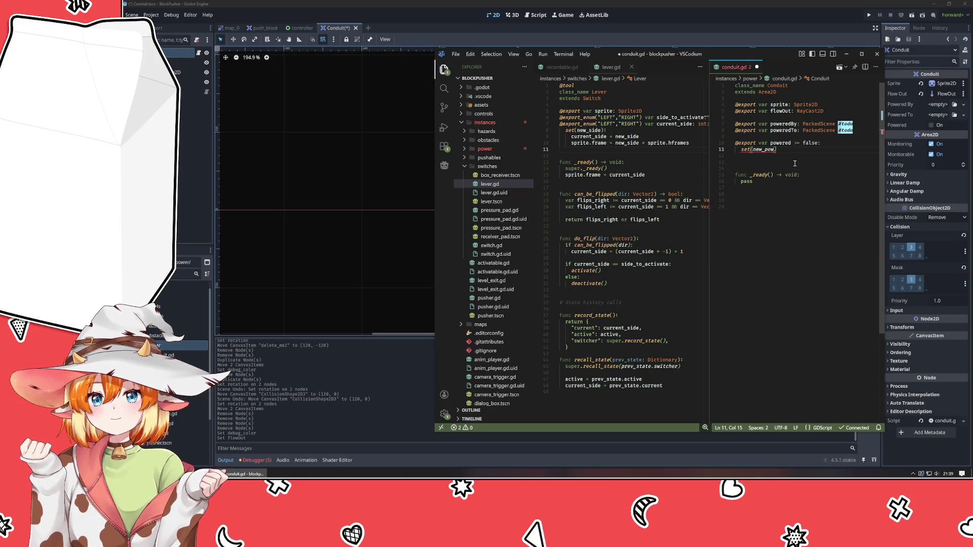
pyautogui.write(':')
pyautogui.press('Return')
pyautogui.write('powered =')
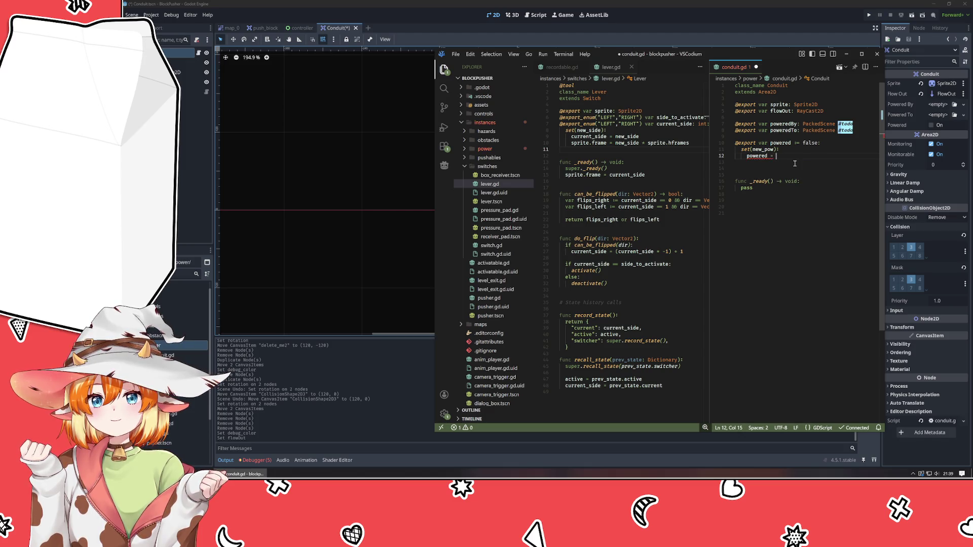
pyautogui.write(' new_pow')
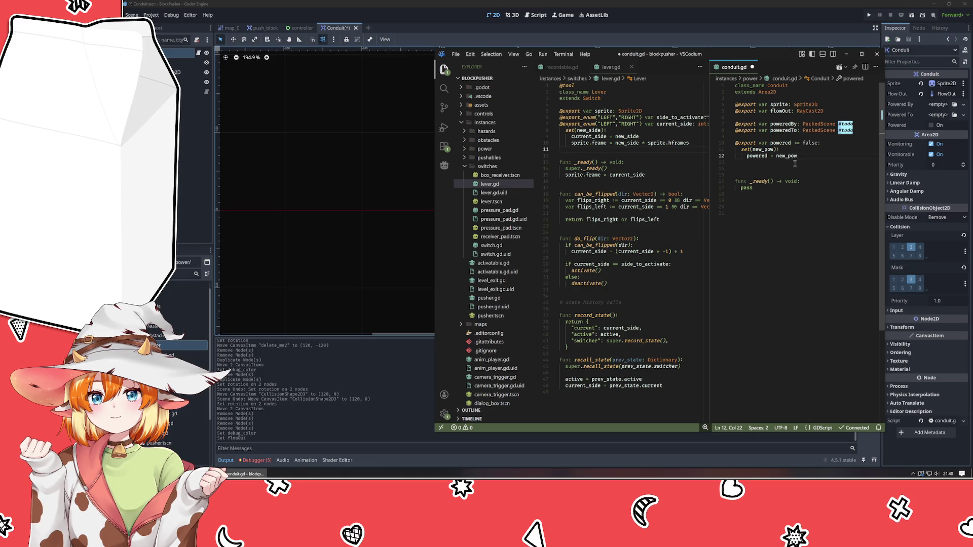
pyautogui.press('Return')
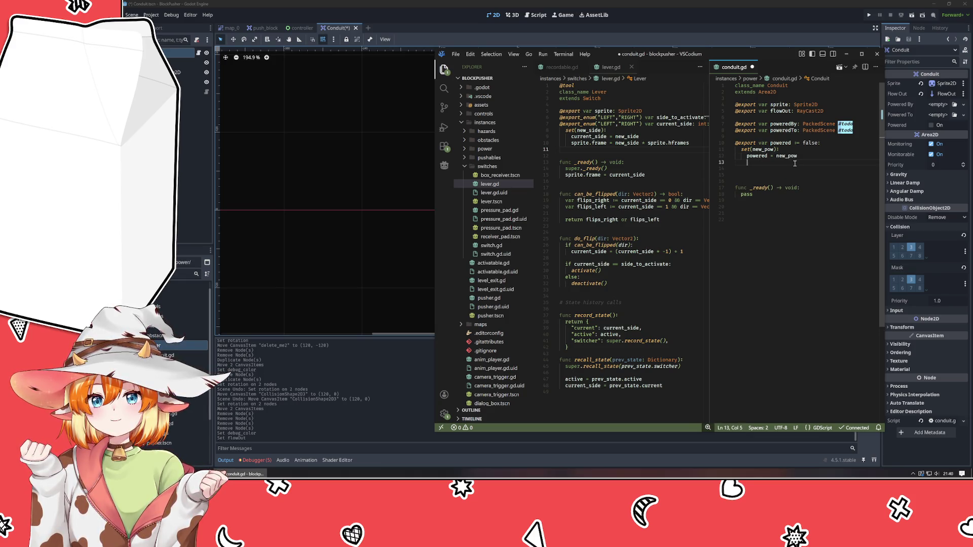